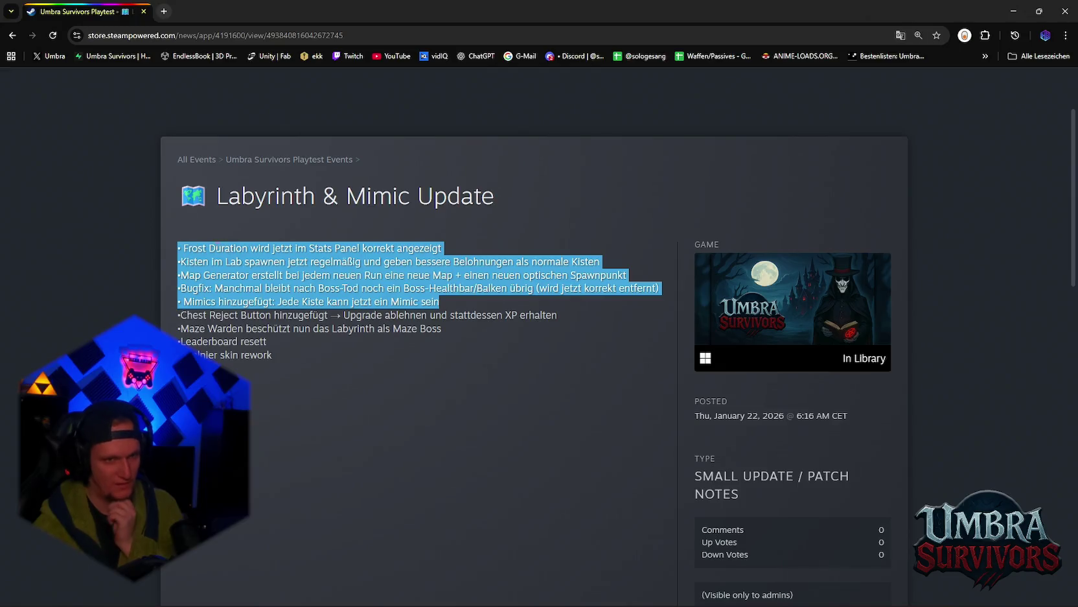
# Step: Open the Labyrinth & Mimic Update announcement in the Steamworks event editor via Admin Dashboard
pyautogui.click(483, 313)
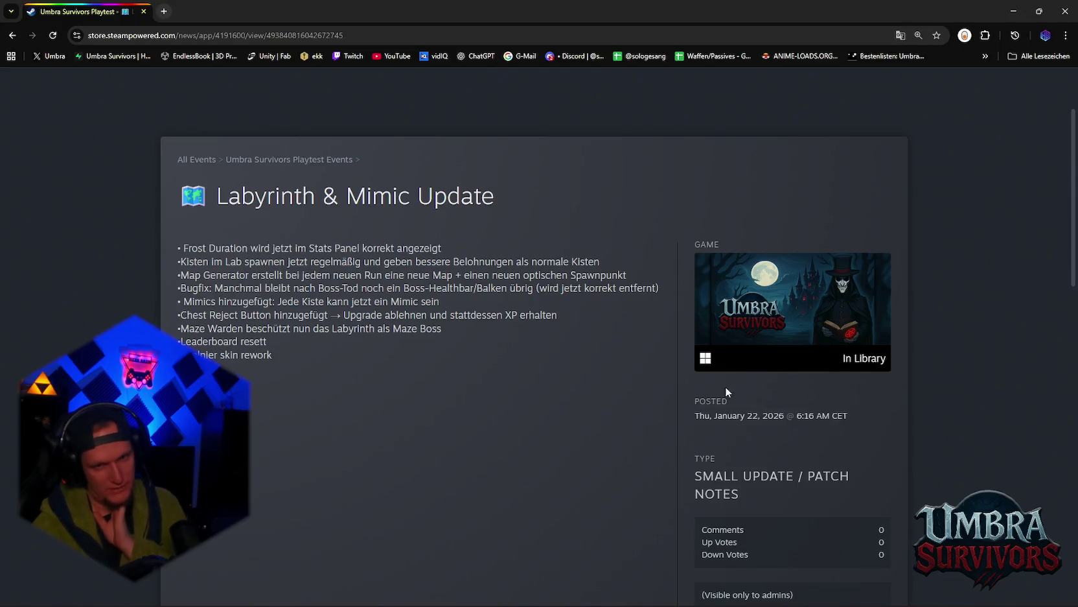
pyautogui.scroll(-3, 726, 390)
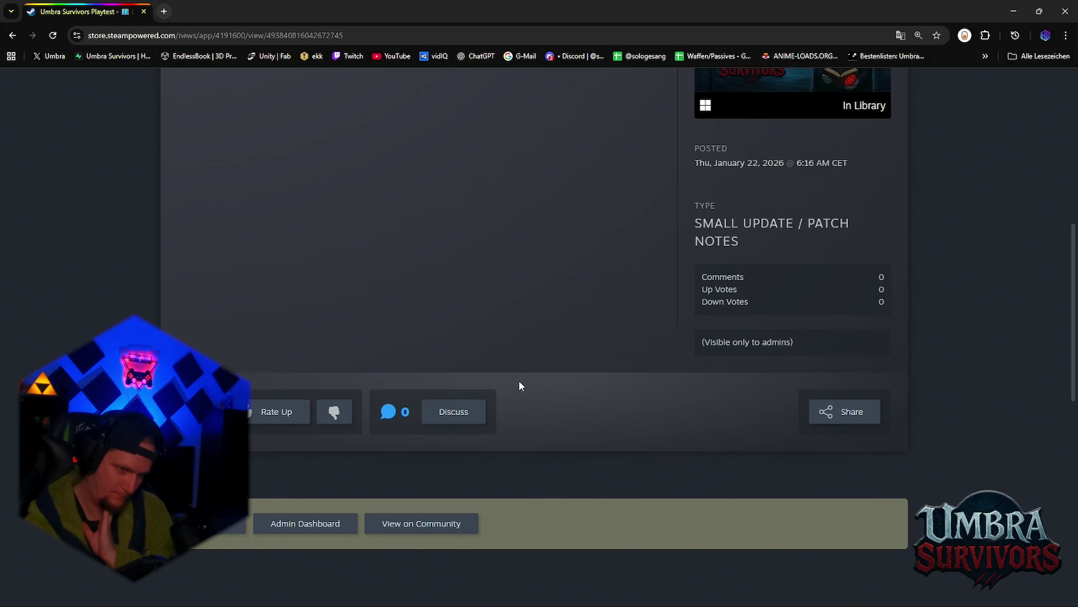
pyautogui.click(305, 523)
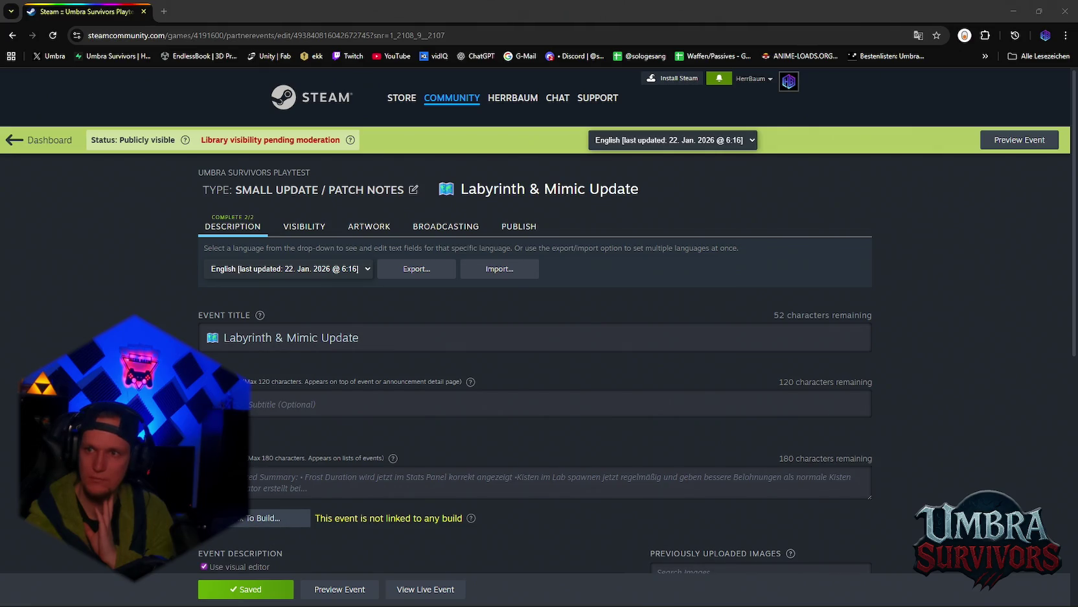
pyautogui.scroll(-7, 681, 231)
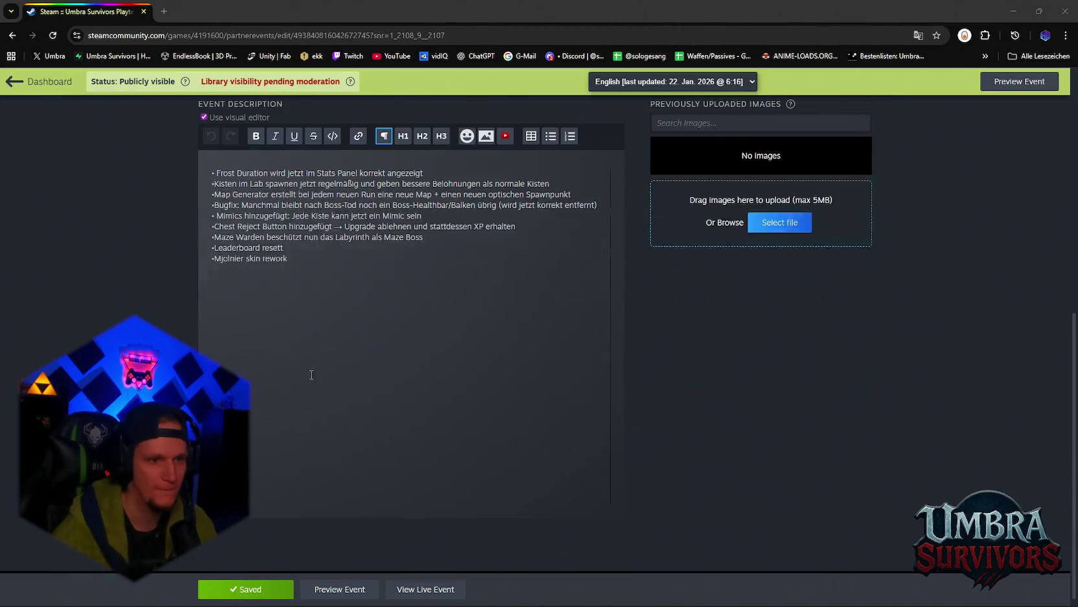
pyautogui.click(294, 295)
pyautogui.hotkey('ctrl', 'a')
pyautogui.hotkey('alt', 'Tab')
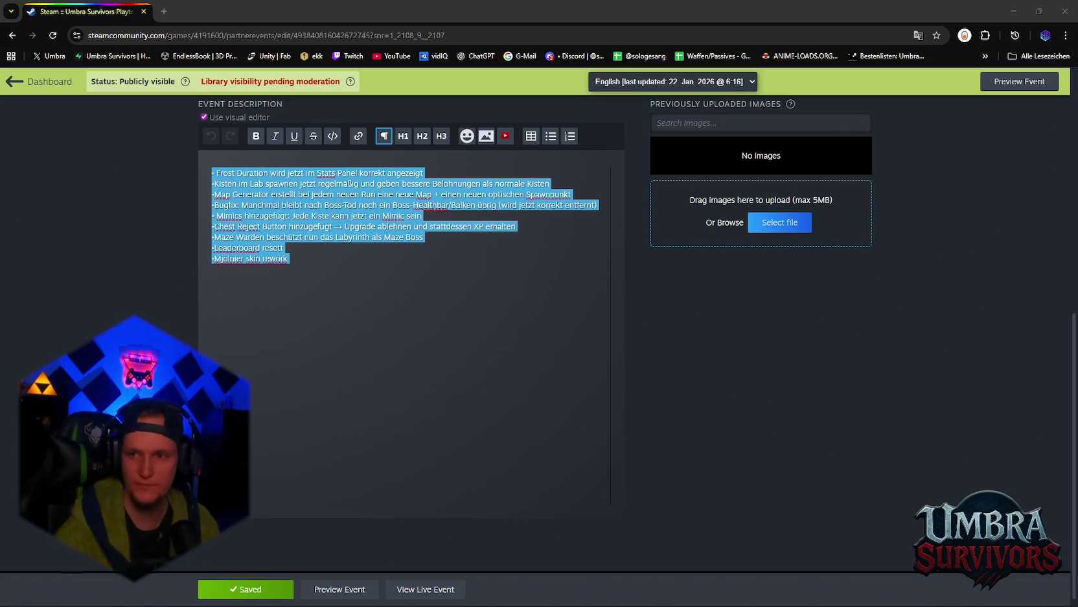
pyautogui.scroll(2, 520, 440)
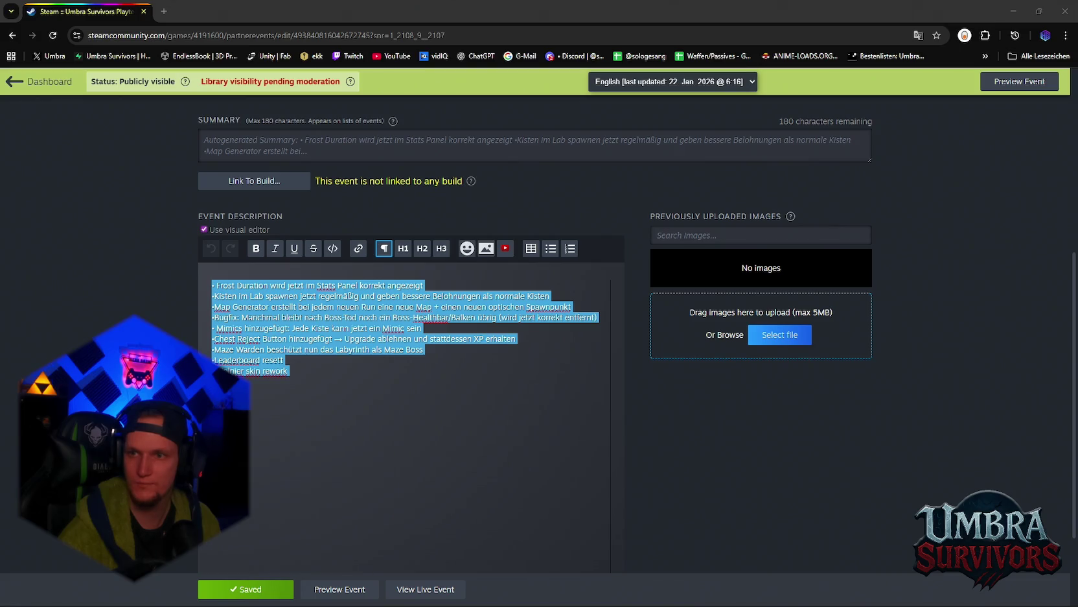
pyautogui.moveTo(301, 374); pyautogui.dragTo(217, 285)
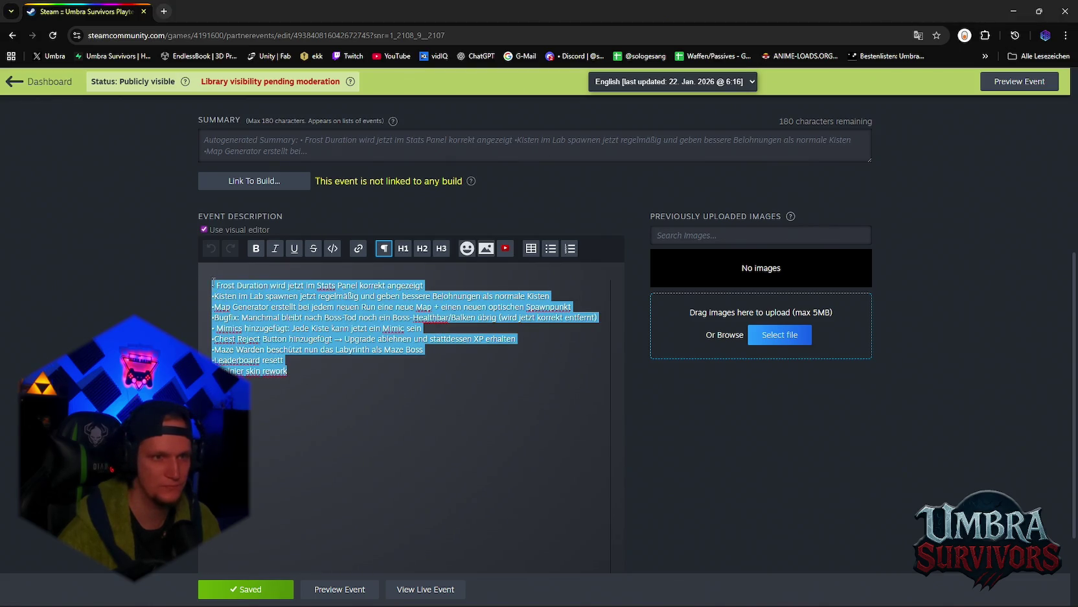
pyautogui.click(374, 390)
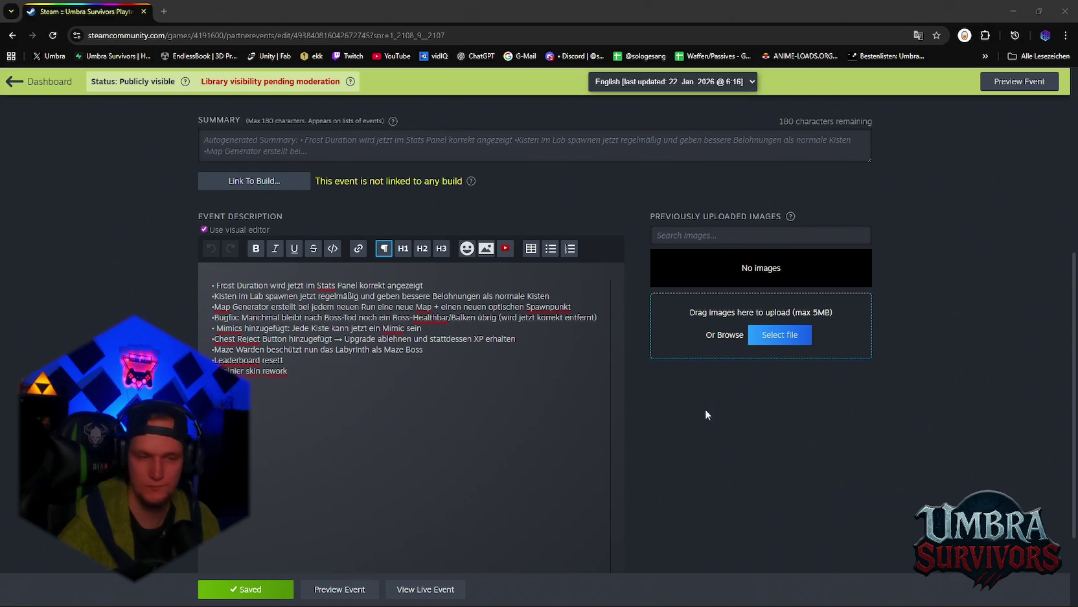
# Step: Replace the German event description with the pasted English bulleted patch notes
pyautogui.click(252, 332)
pyautogui.hotkey('ctrl', 'a')
pyautogui.hotkey('ctrl', 'v')
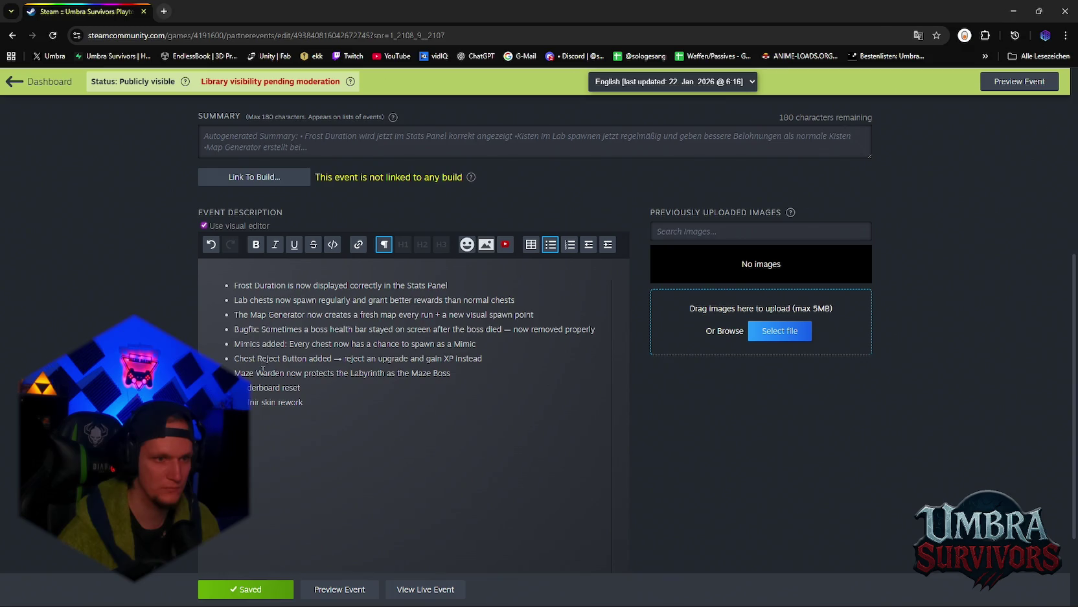
pyautogui.scroll(-2, 419, 383)
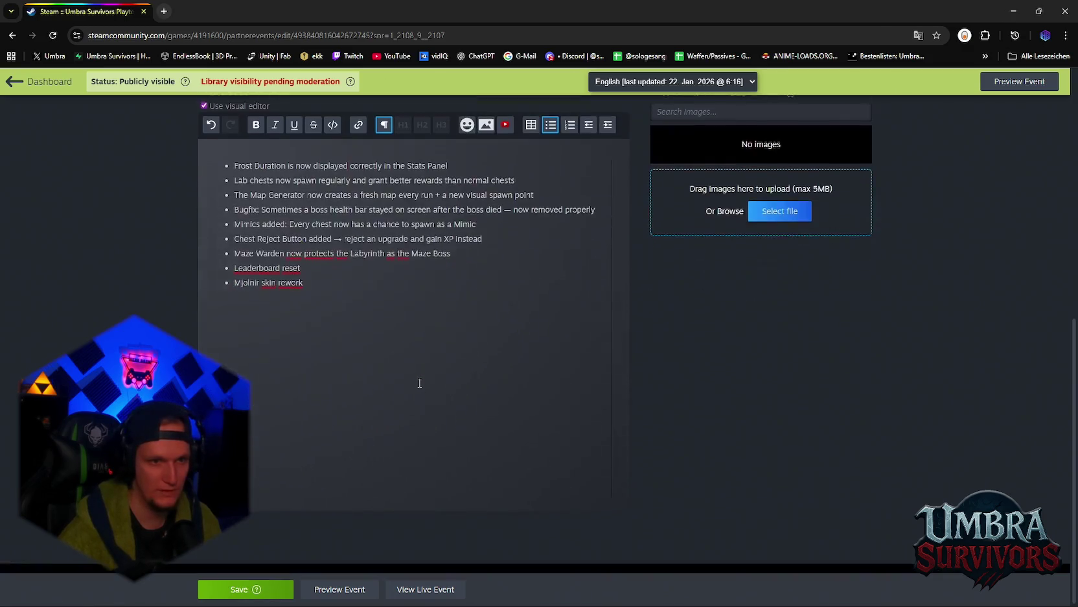
pyautogui.scroll(4, 419, 383)
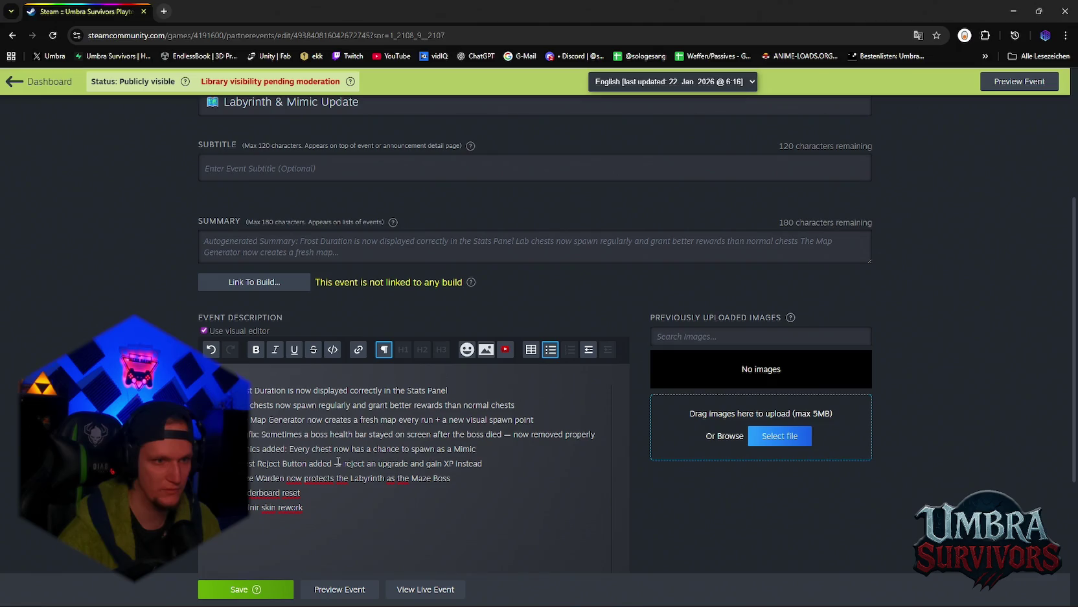
pyautogui.scroll(-2, 337, 462)
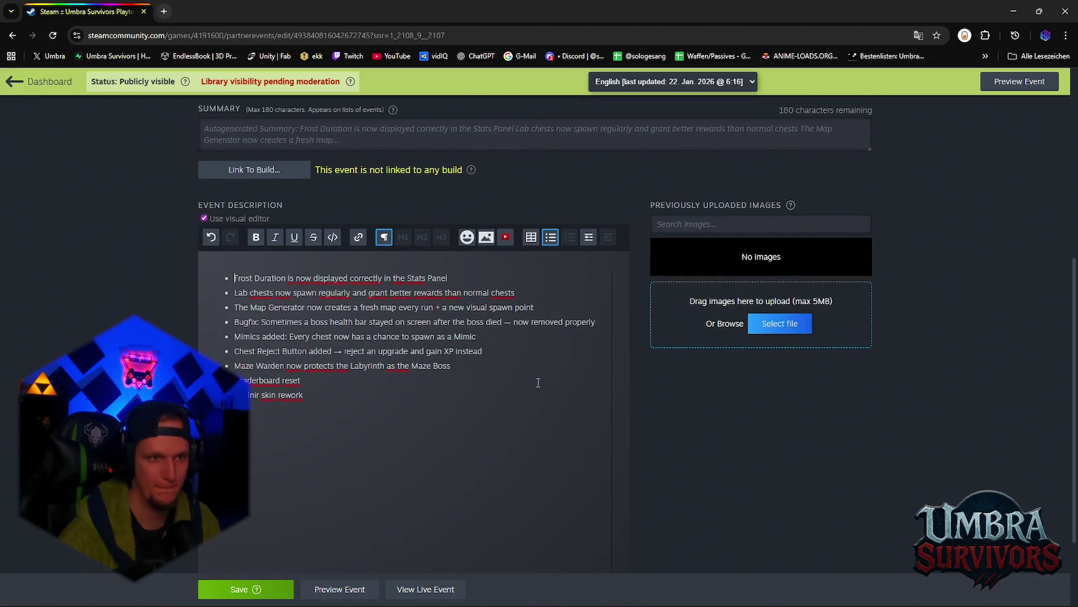
pyautogui.scroll(6, 479, 371)
pyautogui.scroll(-6, 489, 374)
pyautogui.scroll(-2, 487, 373)
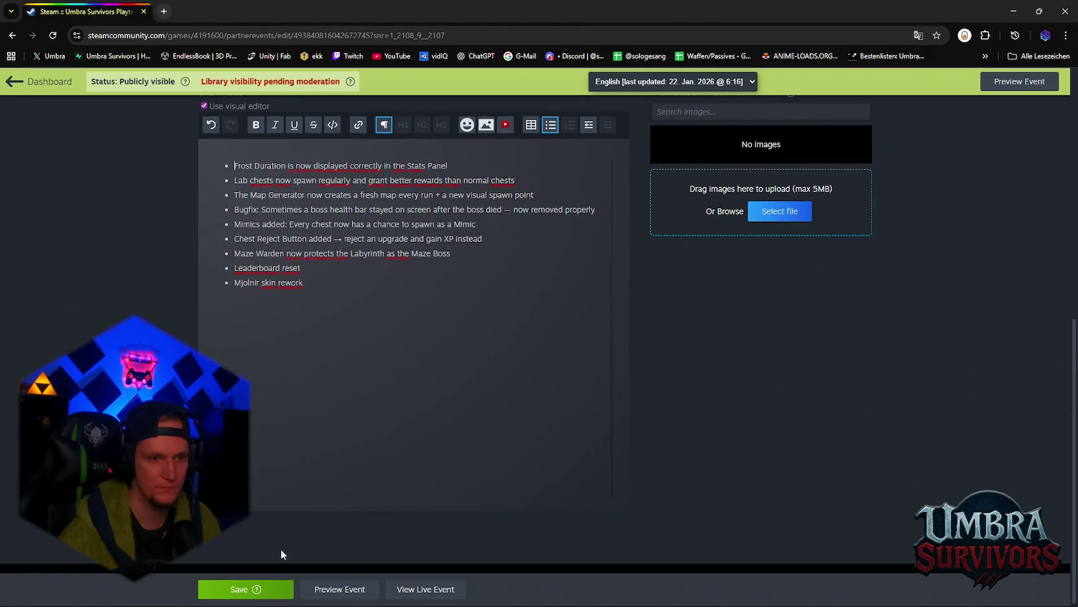
# Step: Save the event anyway despite the missing-artwork warning
pyautogui.click(249, 589)
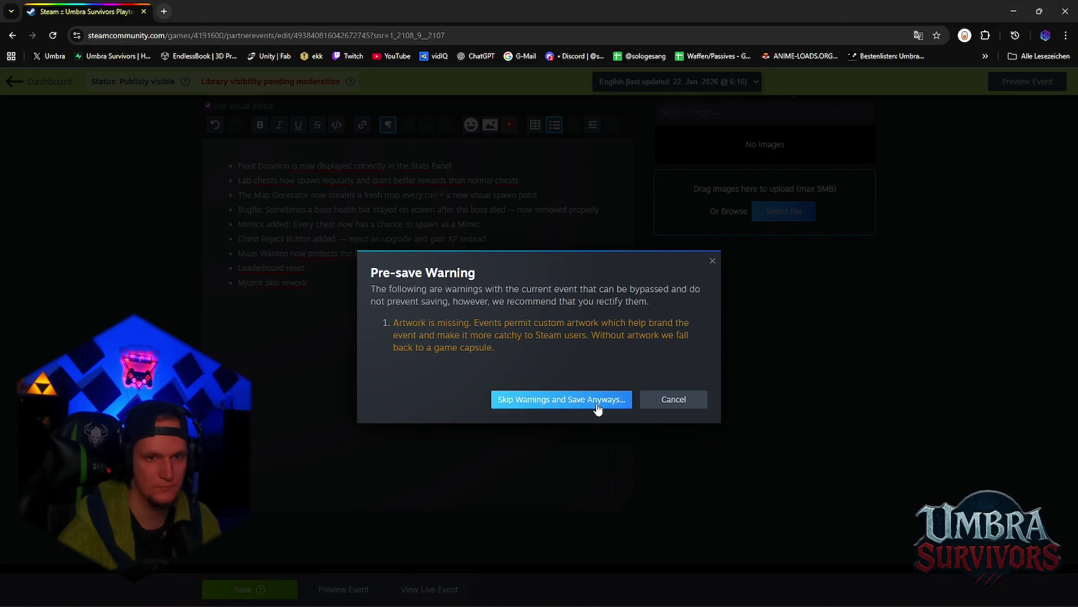
pyautogui.click(553, 402)
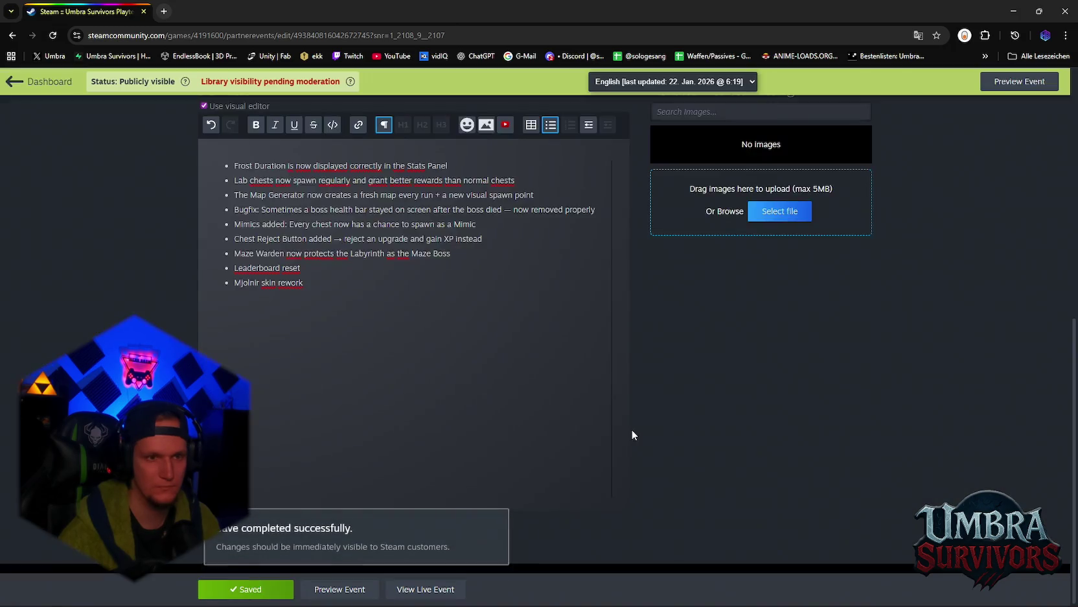
pyautogui.scroll(10, 632, 429)
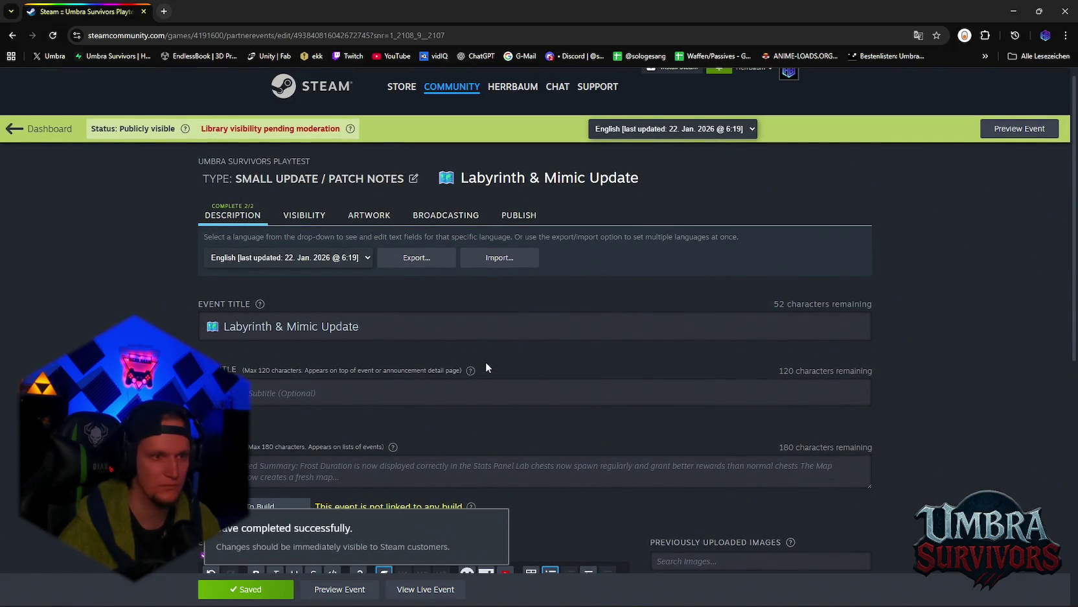
pyautogui.scroll(1, 480, 359)
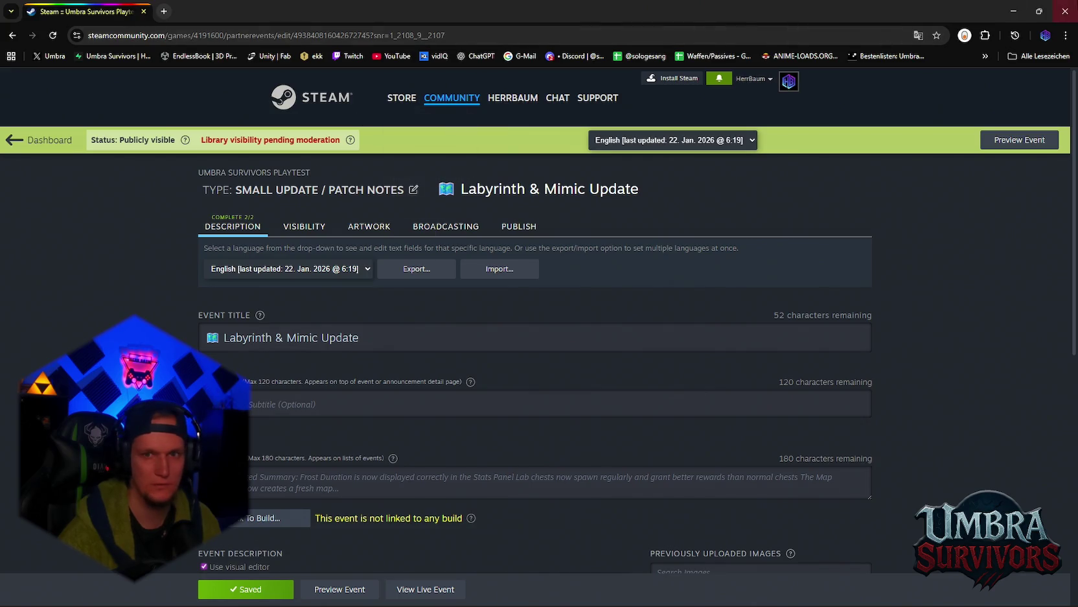
# Step: Close Chrome, glance at Discord's Patches channel, minimize Discord and close the console window
pyautogui.click(1065, 11)
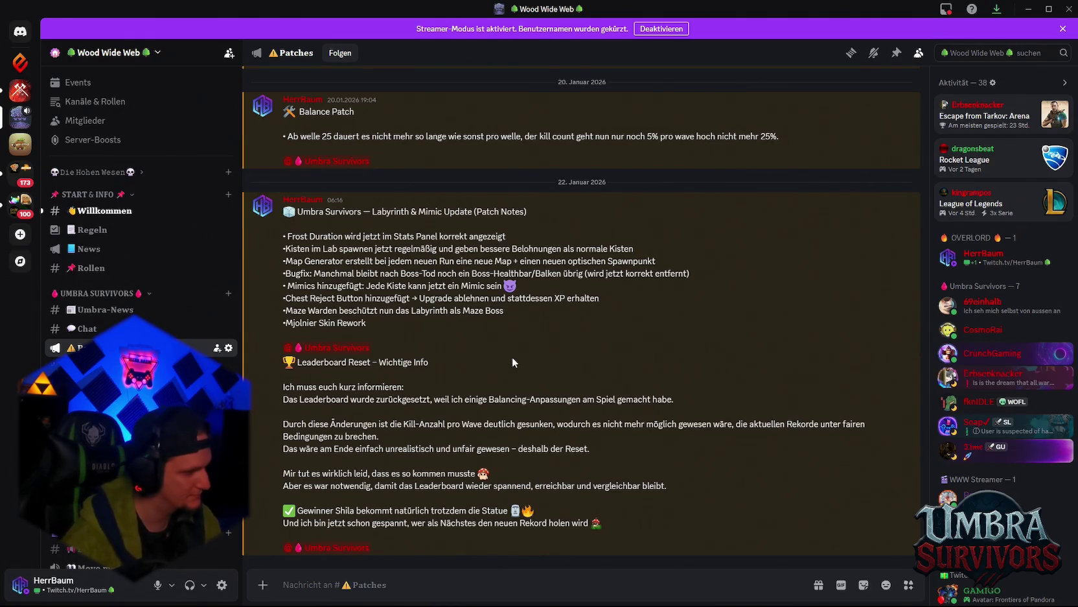
pyautogui.click(1029, 8)
pyautogui.click(674, 273)
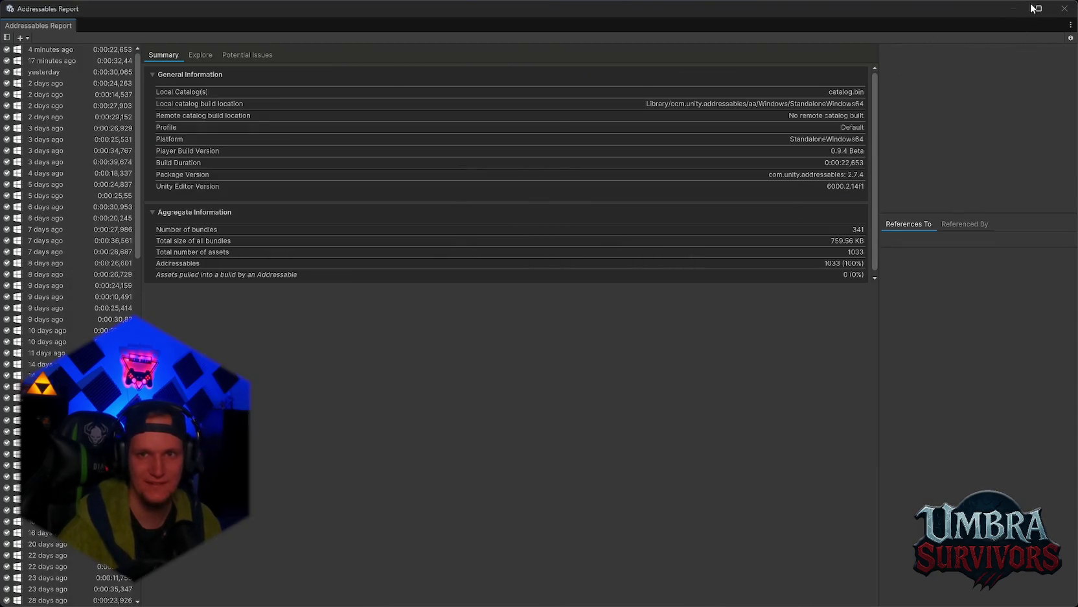
# Step: Close the Addressables Report and Build Profiles windows and open a recent scene
pyautogui.click(1065, 8)
pyautogui.click(742, 62)
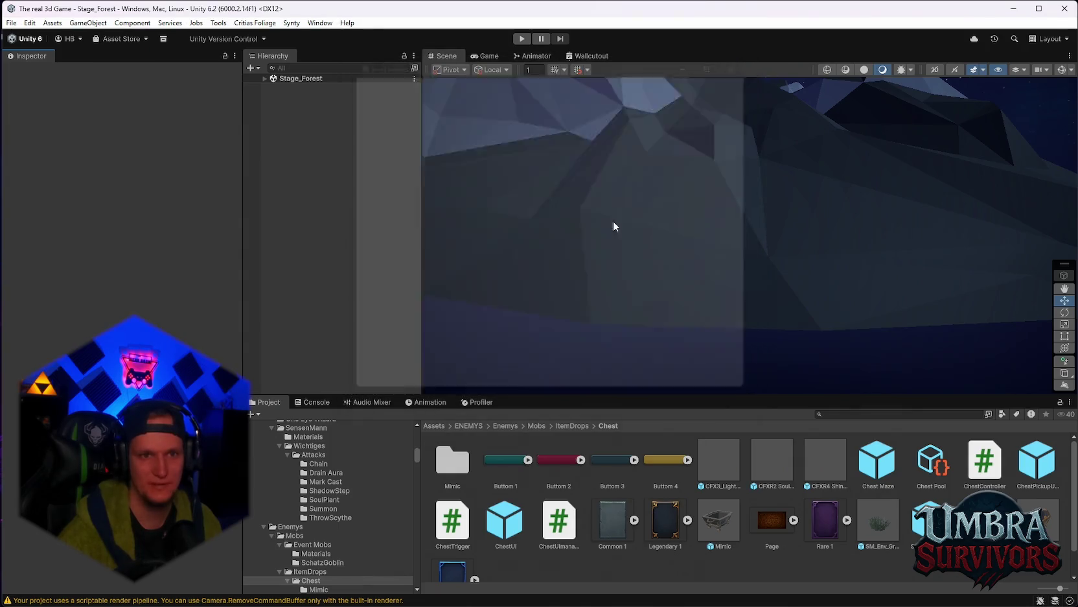
pyautogui.click(19, 23)
pyautogui.moveTo(36, 61)
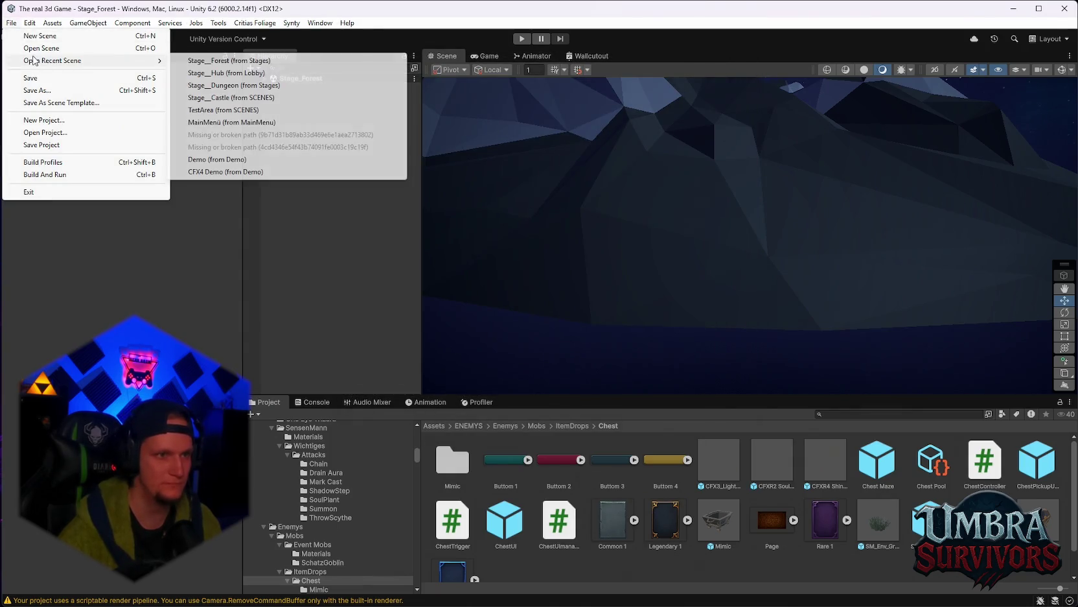
pyautogui.click(220, 60)
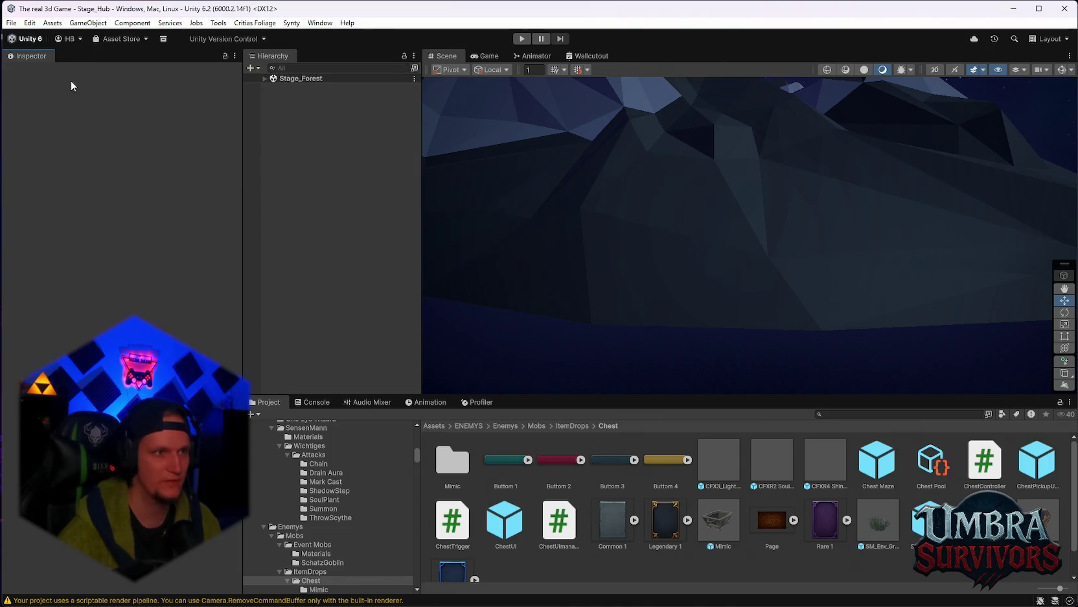
# Step: Reopen Stage_Forest from File > Open Recent Scene and select ObjectPooler
pyautogui.click(11, 23)
pyautogui.moveTo(53, 23)
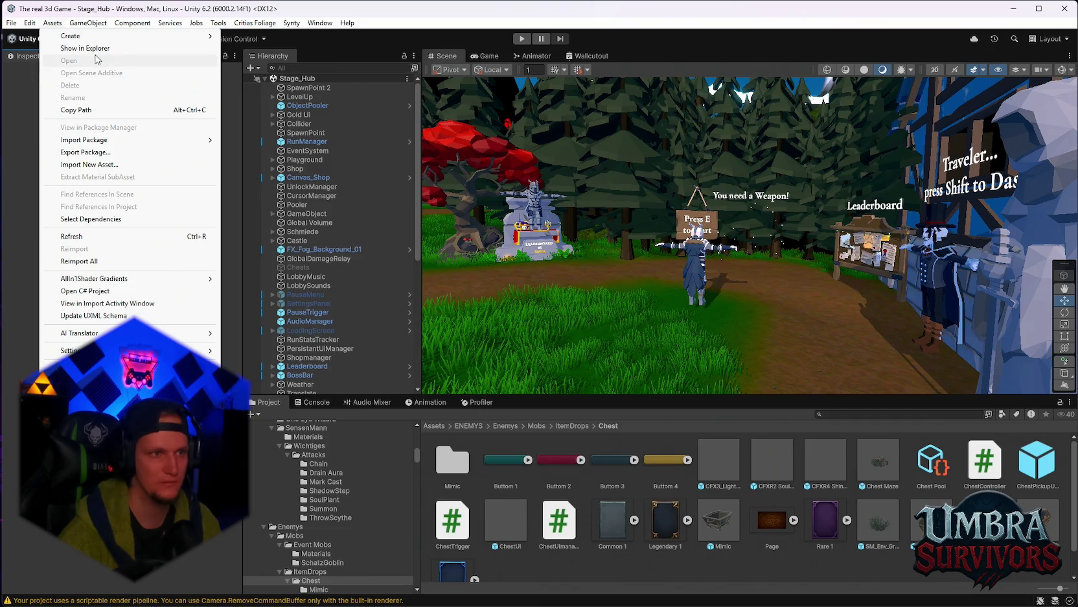
pyautogui.moveTo(12, 23)
pyautogui.moveTo(43, 61)
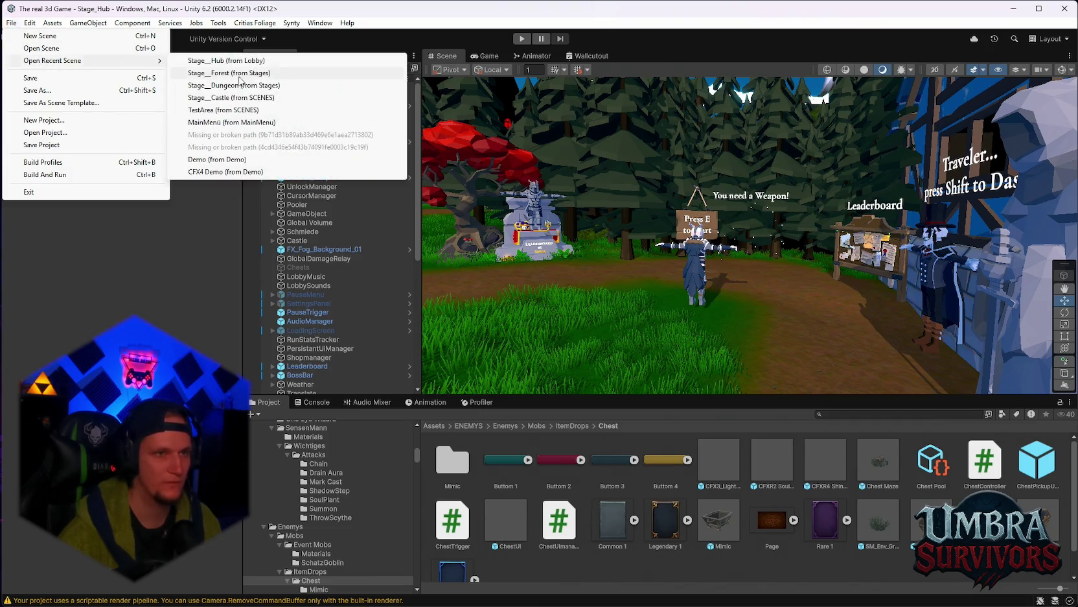
pyautogui.click(239, 76)
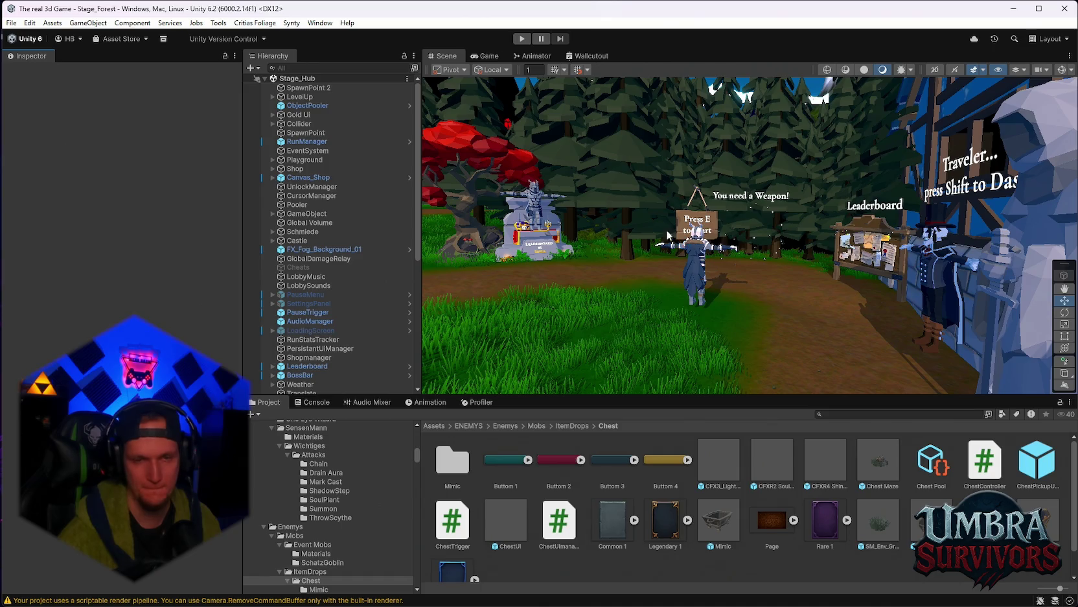
pyautogui.click(304, 86)
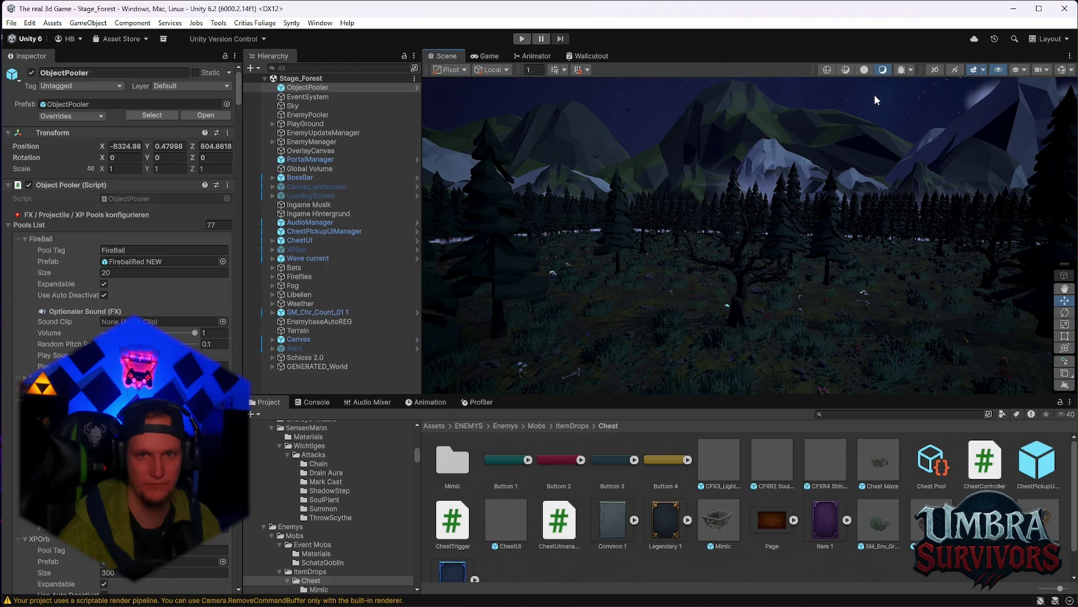
# Step: Enlarge the Scene view and orbit it to look down on the hedge maze
pyautogui.click(874, 95)
pyautogui.moveTo(875, 95); pyautogui.dragTo(910, 195)
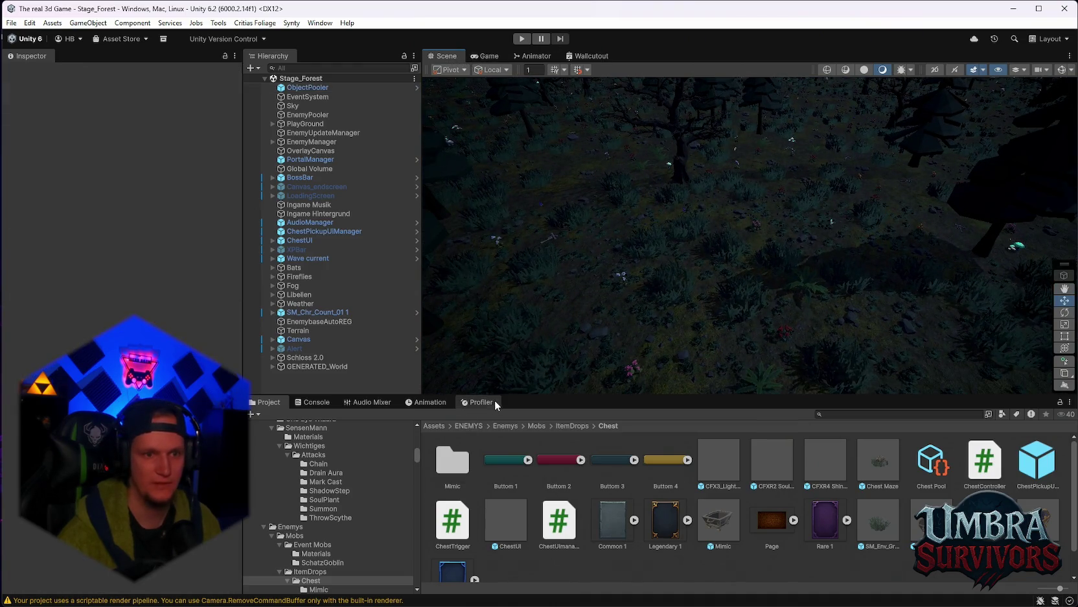
pyautogui.moveTo(513, 396); pyautogui.dragTo(512, 508)
pyautogui.moveTo(244, 350); pyautogui.dragTo(101, 350)
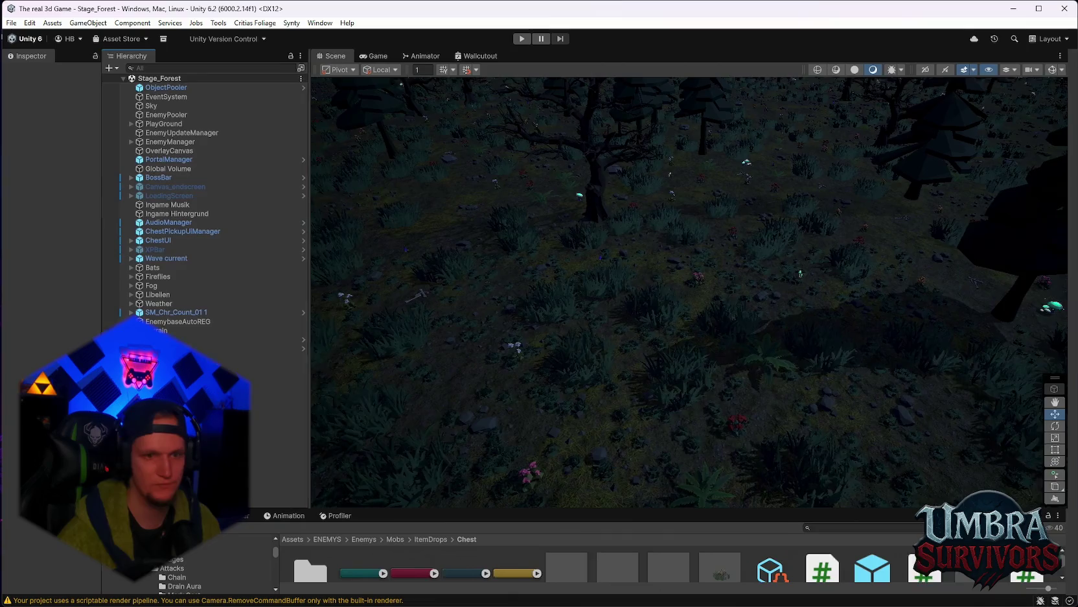
pyautogui.moveTo(758, 234)
pyautogui.mouseDown()
pyautogui.moveTo(834, 161)
pyautogui.moveTo(687, 292)
pyautogui.mouseUp()
pyautogui.scroll(-10, 688, 292)
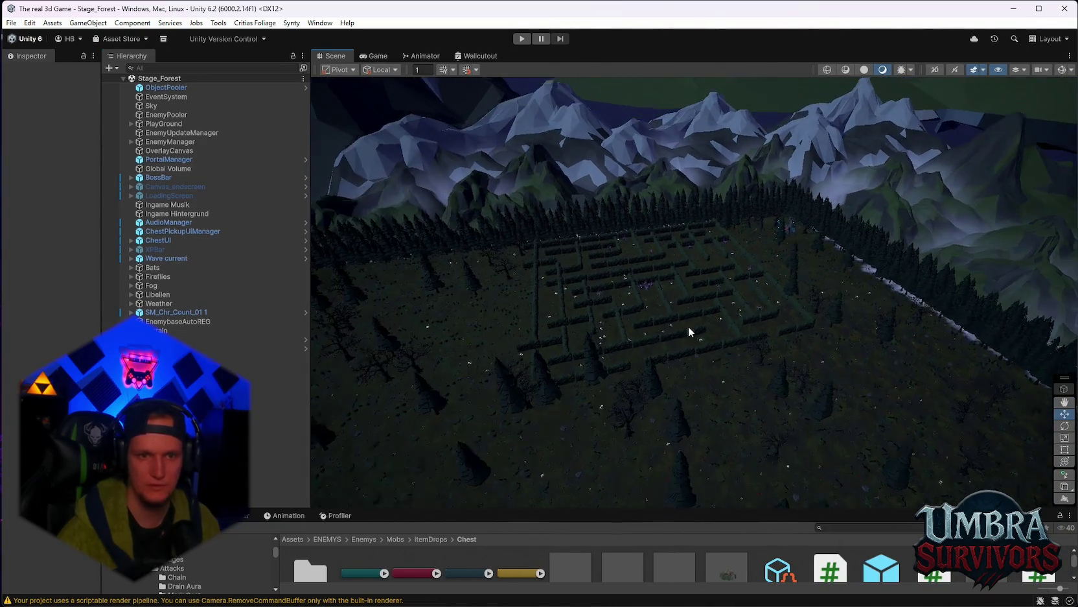
pyautogui.moveTo(783, 203); pyautogui.dragTo(452, 230)
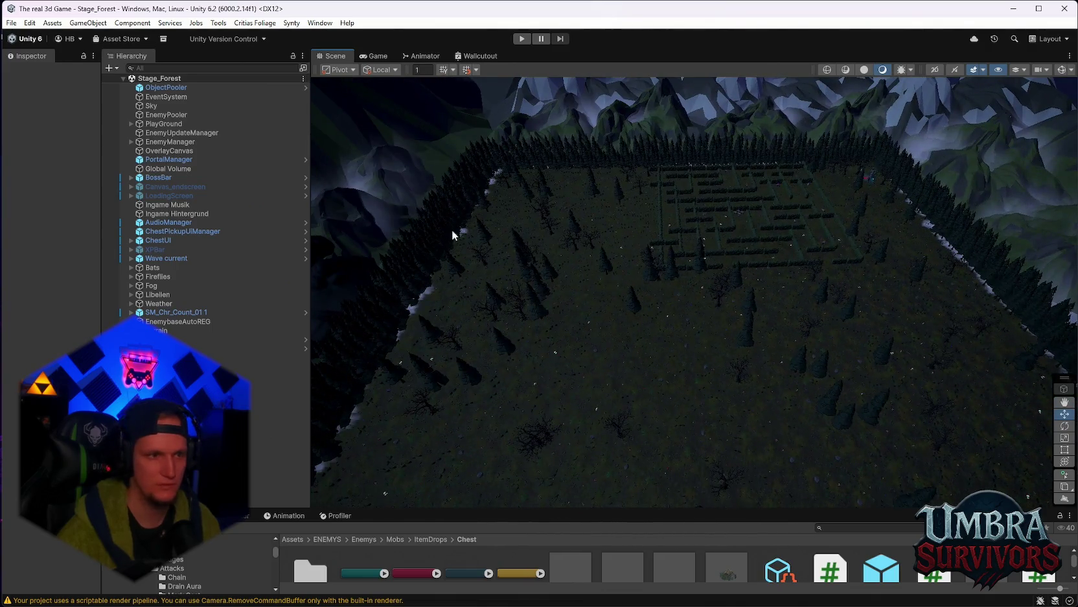
# Step: Select WorldGen under PlayGround and run Generate World from the Map Gen component menu
pyautogui.click(131, 123)
pyautogui.click(154, 133)
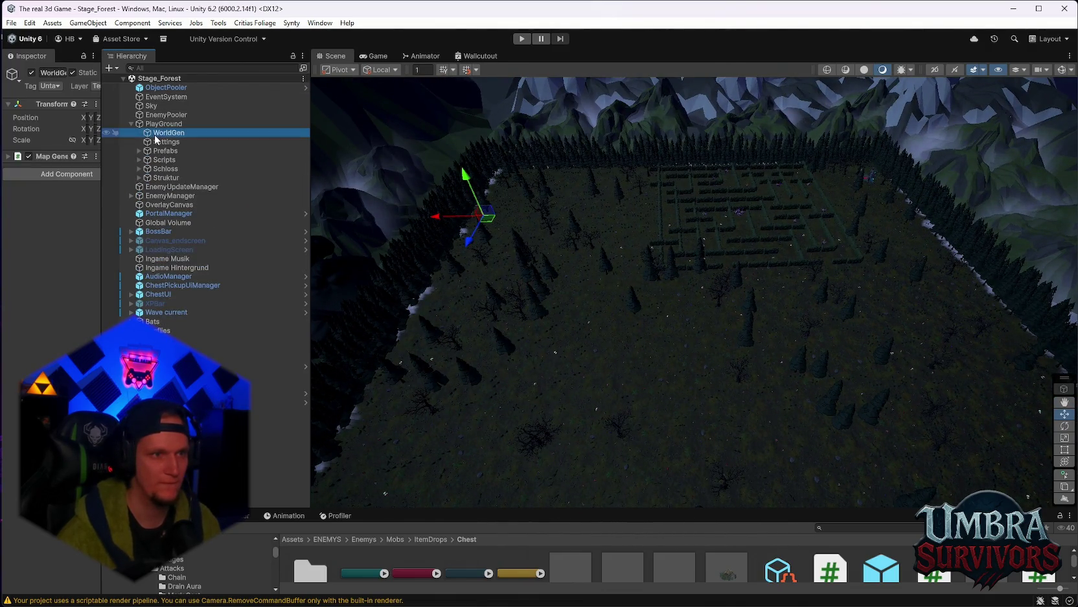
pyautogui.click(95, 158)
pyautogui.click(128, 310)
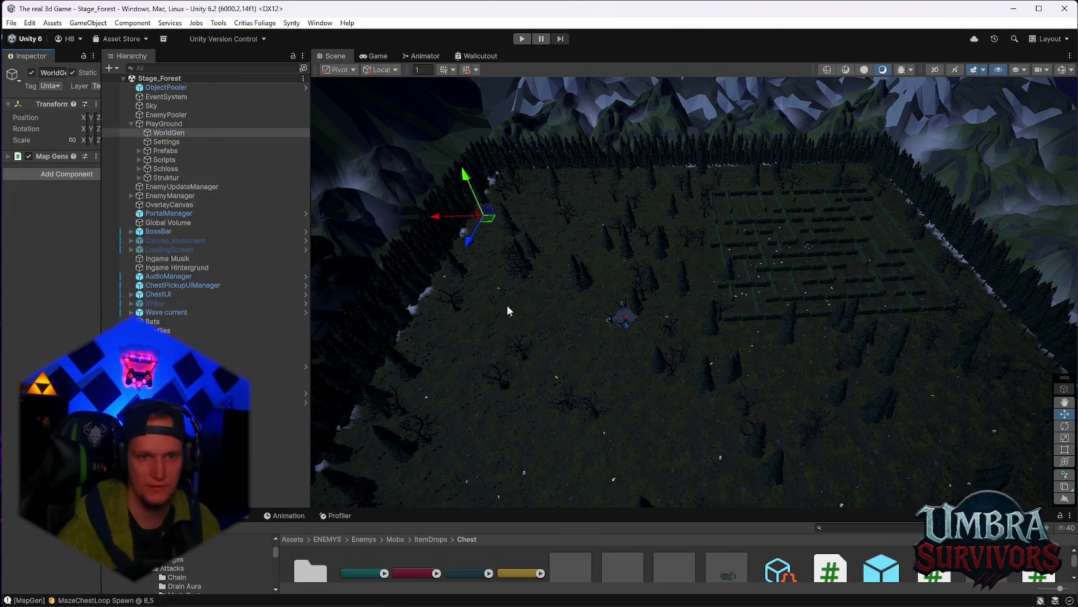
pyautogui.scroll(10, 615, 341)
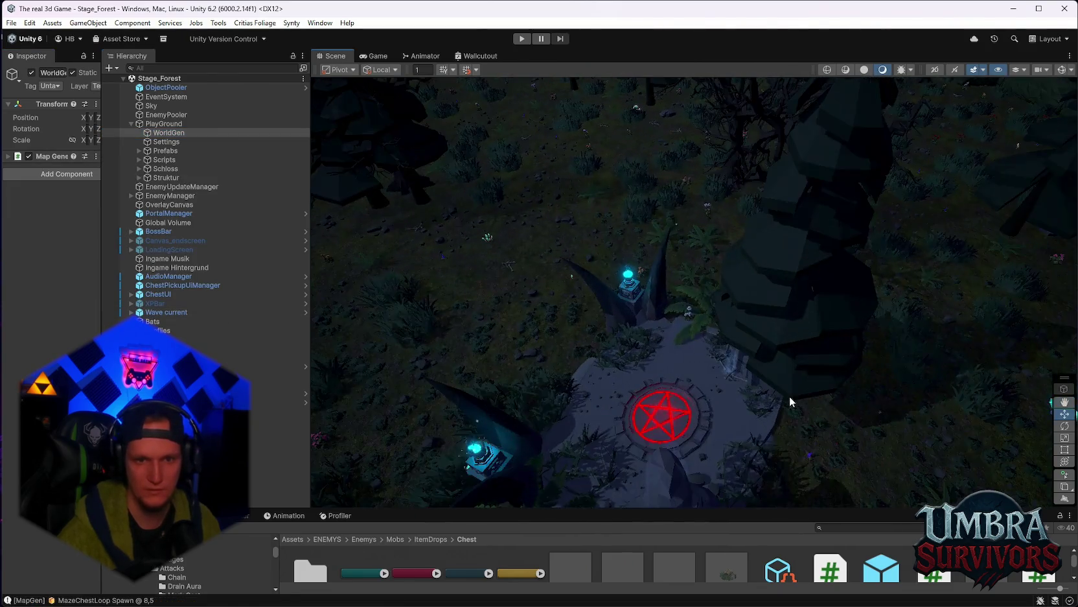
pyautogui.moveTo(790, 398)
pyautogui.mouseDown()
pyautogui.moveTo(803, 363)
pyautogui.moveTo(843, 347)
pyautogui.moveTo(715, 307)
pyautogui.moveTo(777, 274)
pyautogui.moveTo(731, 278)
pyautogui.moveTo(720, 256)
pyautogui.moveTo(690, 296)
pyautogui.moveTo(787, 296)
pyautogui.moveTo(734, 330)
pyautogui.moveTo(723, 331)
pyautogui.moveTo(762, 288)
pyautogui.moveTo(659, 286)
pyautogui.moveTo(693, 282)
pyautogui.moveTo(679, 266)
pyautogui.moveTo(756, 282)
pyautogui.moveTo(735, 216)
pyautogui.moveTo(692, 290)
pyautogui.moveTo(735, 243)
pyautogui.moveTo(752, 161)
pyautogui.moveTo(670, 209)
pyautogui.moveTo(684, 234)
pyautogui.moveTo(649, 220)
pyautogui.mouseUp()
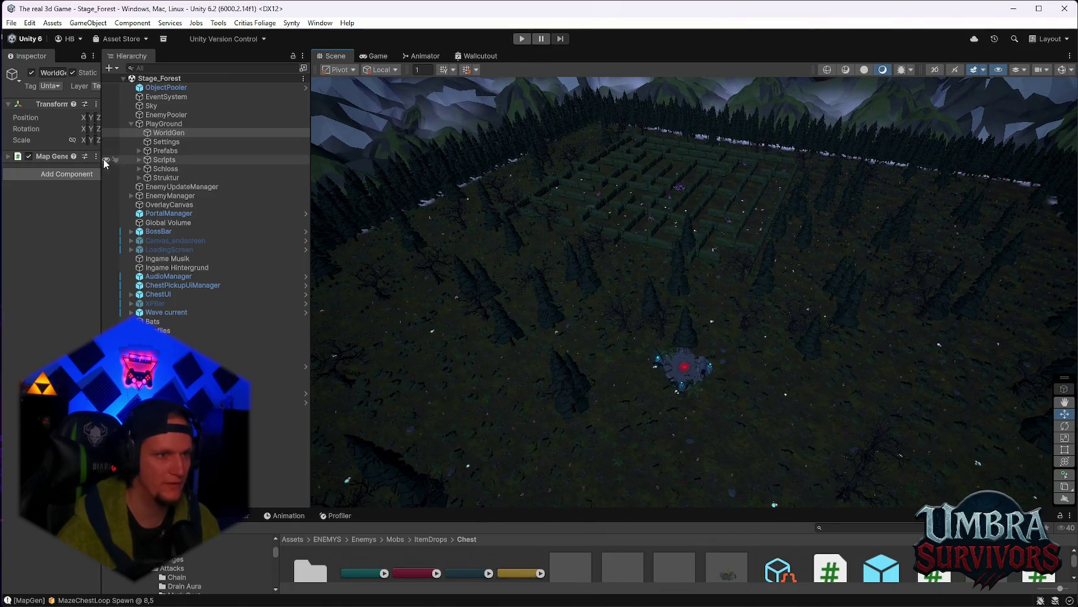
# Step: Regenerate the maze world four more times until the chest loop spawn is at 7,9
pyautogui.click(96, 156)
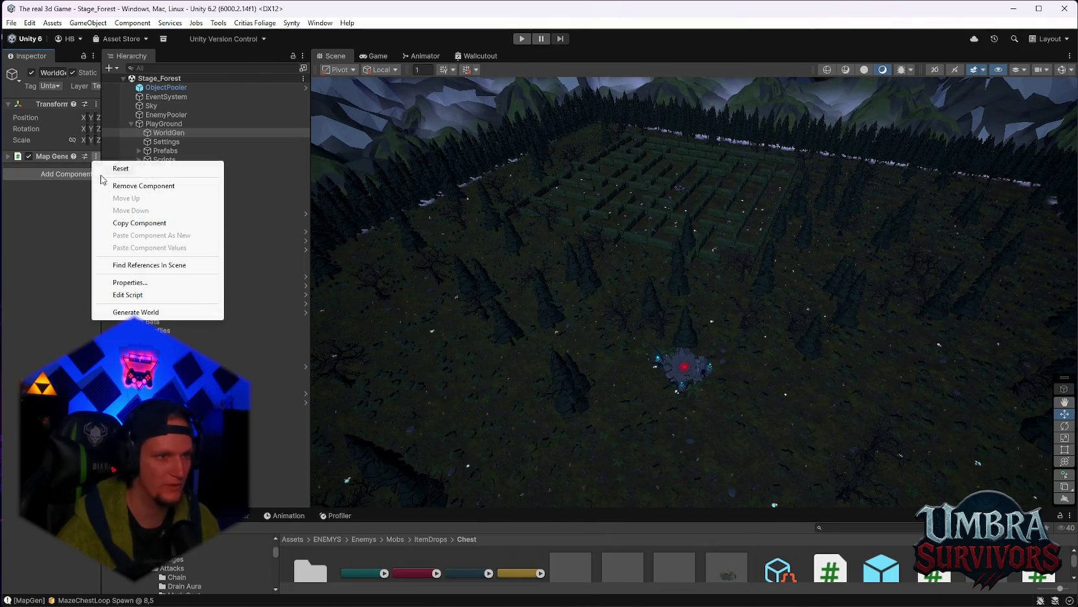
pyautogui.click(128, 312)
pyautogui.moveTo(454, 292)
pyautogui.mouseDown()
pyautogui.moveTo(632, 253)
pyautogui.moveTo(756, 317)
pyautogui.moveTo(732, 331)
pyautogui.moveTo(627, 332)
pyautogui.moveTo(701, 357)
pyautogui.moveTo(735, 324)
pyautogui.moveTo(674, 257)
pyautogui.moveTo(674, 232)
pyautogui.moveTo(623, 166)
pyautogui.moveTo(696, 192)
pyautogui.mouseUp()
pyautogui.scroll(-10, 629, 245)
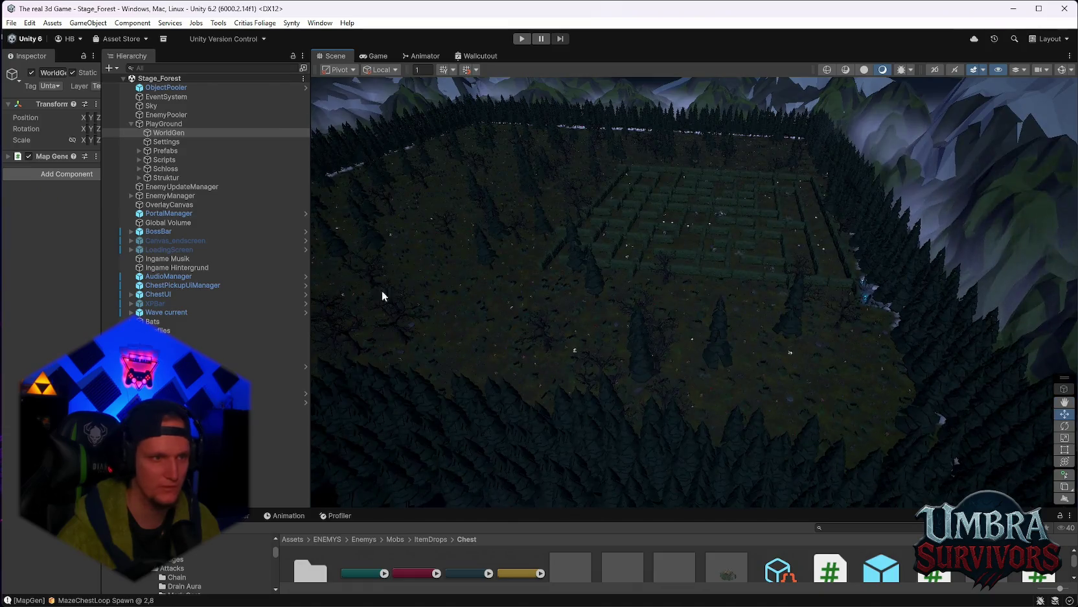
pyautogui.click(96, 157)
pyautogui.click(136, 311)
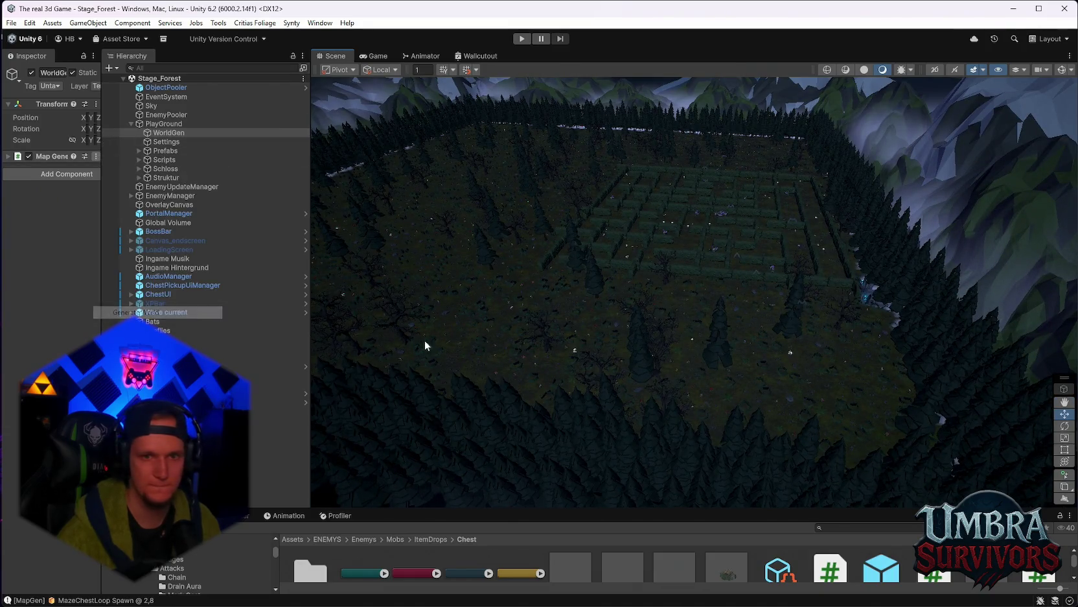
pyautogui.moveTo(672, 309)
pyautogui.mouseDown()
pyautogui.moveTo(685, 309)
pyautogui.moveTo(625, 367)
pyautogui.mouseUp()
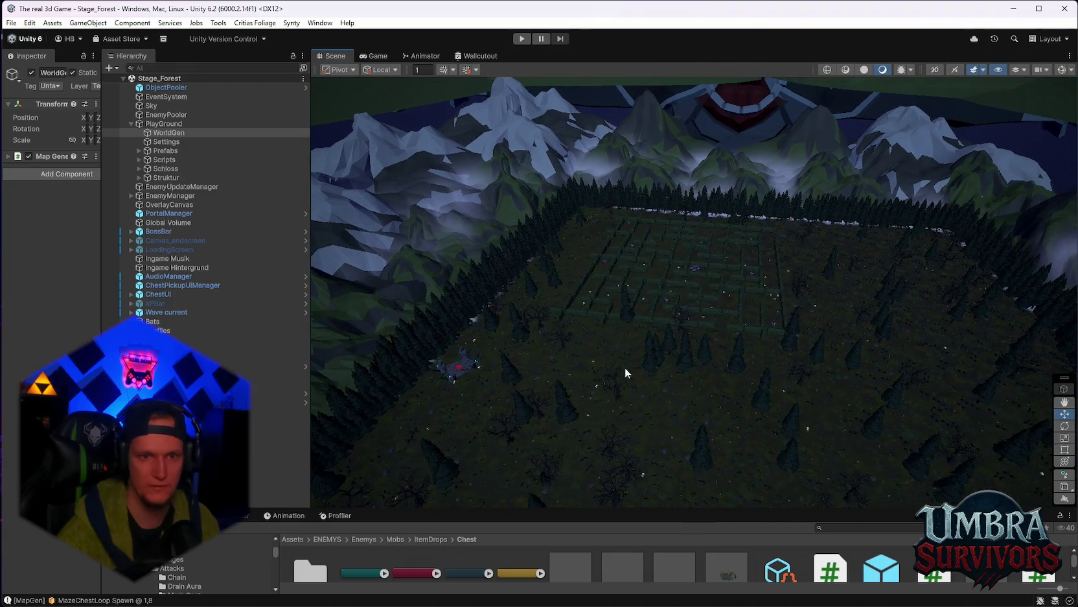
pyautogui.click(96, 156)
pyautogui.click(136, 311)
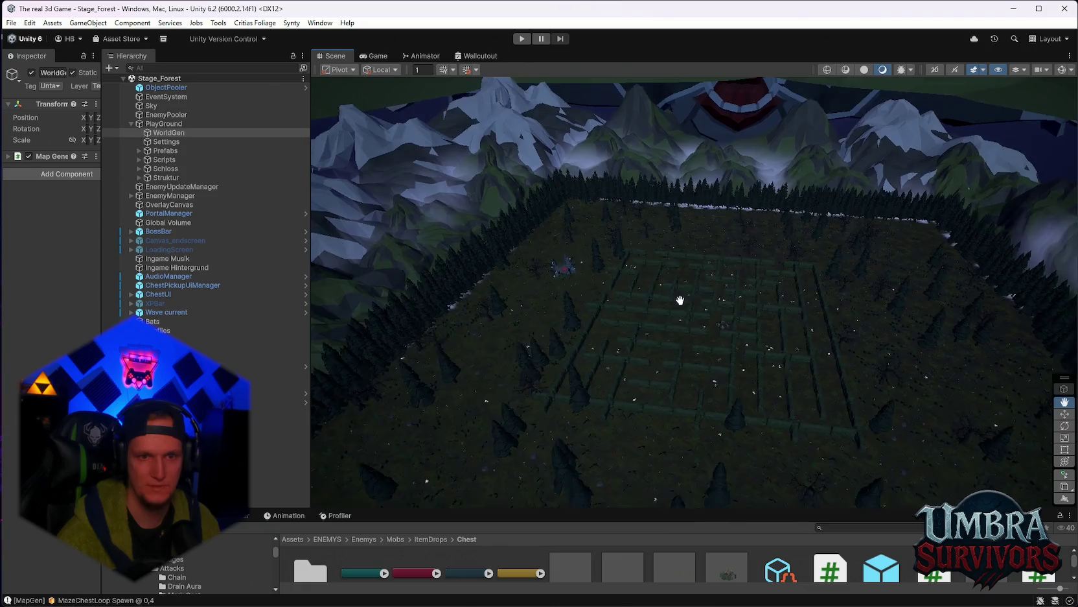
pyautogui.click(96, 156)
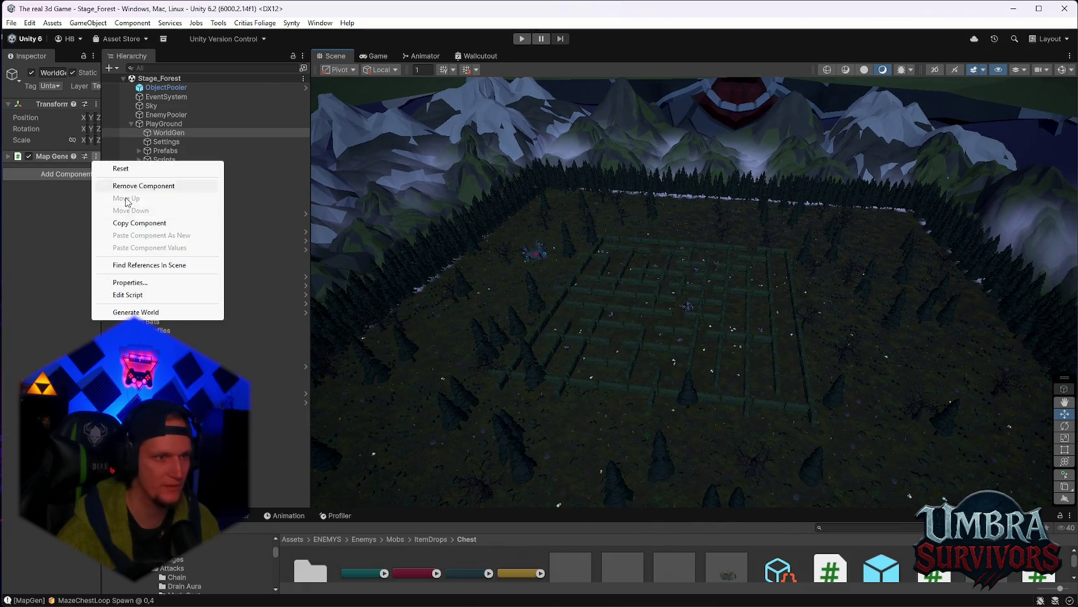
pyautogui.click(136, 312)
pyautogui.moveTo(632, 285)
pyautogui.mouseDown()
pyautogui.moveTo(624, 239)
pyautogui.moveTo(661, 238)
pyautogui.moveTo(573, 287)
pyautogui.moveTo(812, 296)
pyautogui.moveTo(708, 240)
pyautogui.moveTo(575, 257)
pyautogui.moveTo(602, 284)
pyautogui.moveTo(589, 236)
pyautogui.moveTo(666, 308)
pyautogui.moveTo(828, 354)
pyautogui.moveTo(678, 300)
pyautogui.mouseUp()
# Step: Run Generate World three more times and orbit in for a close look at the maze
pyautogui.scroll(-2, 679, 300)
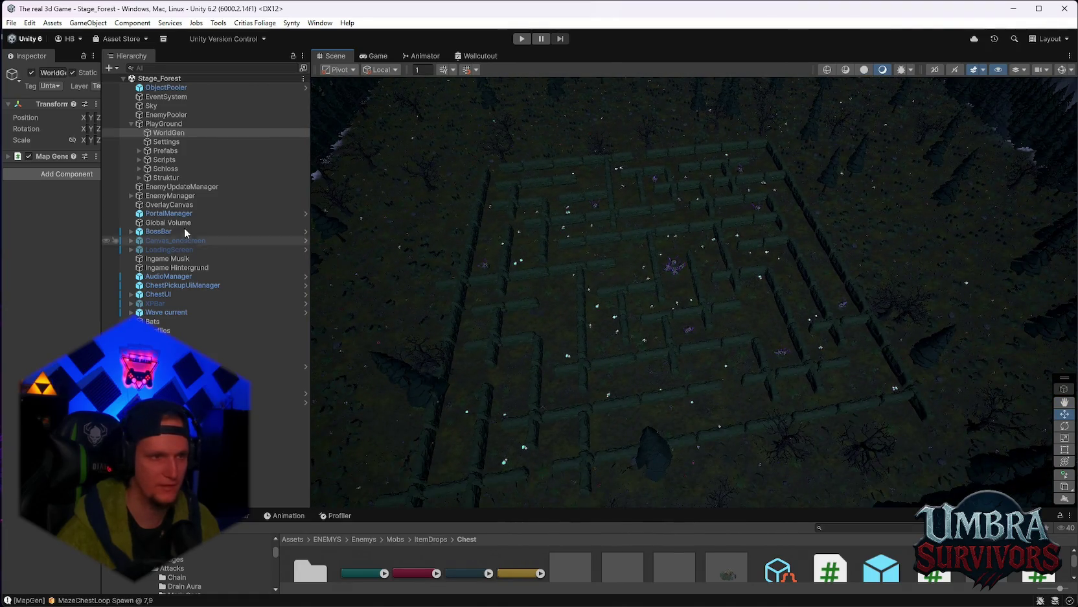
pyautogui.click(97, 160)
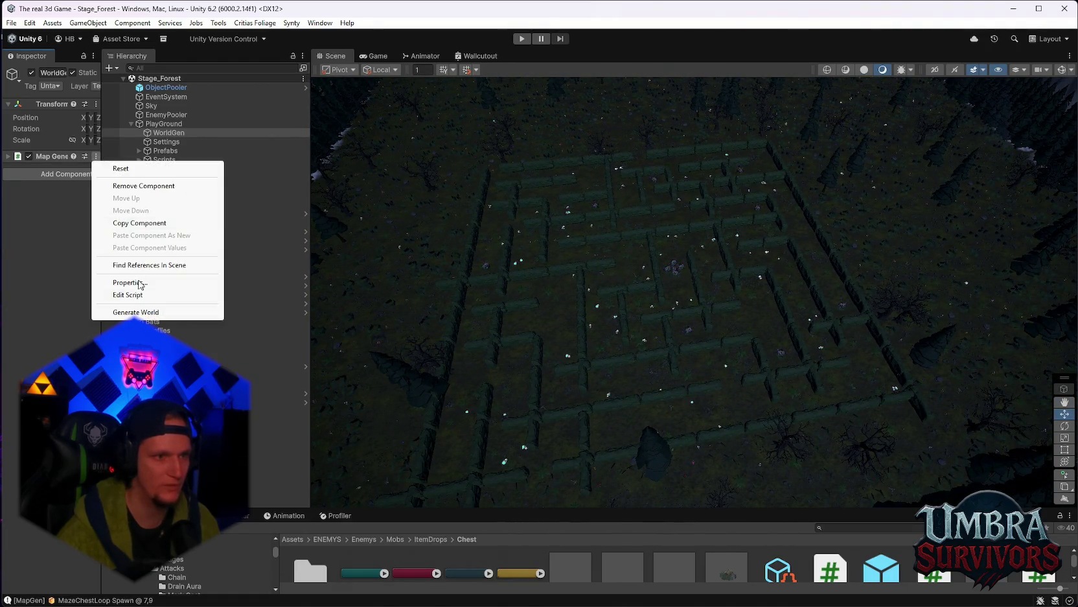
pyautogui.click(133, 313)
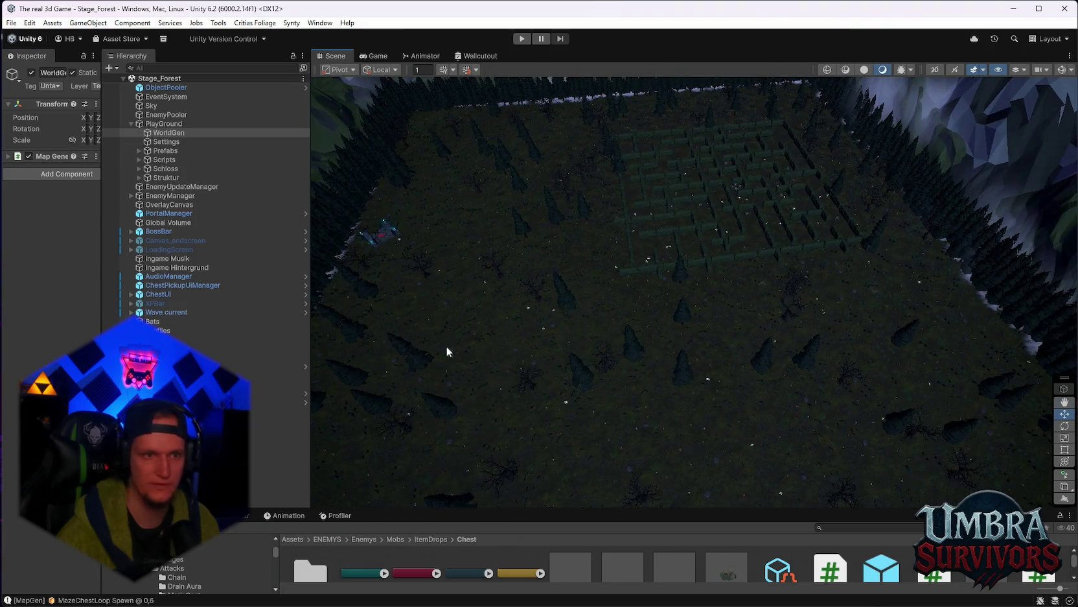
pyautogui.click(96, 156)
pyautogui.click(124, 312)
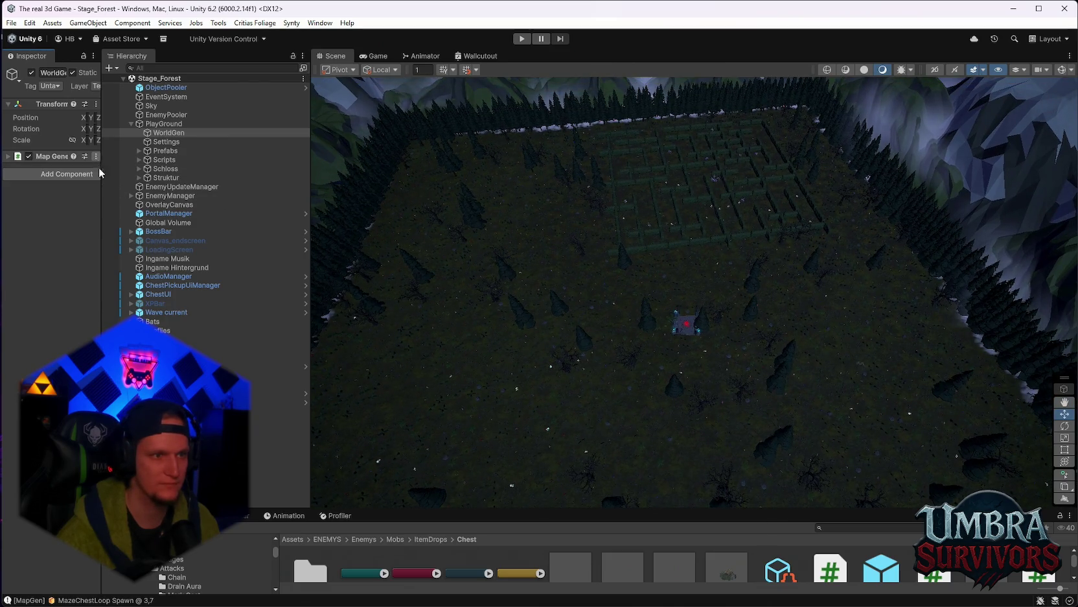
pyautogui.click(96, 156)
pyautogui.click(121, 315)
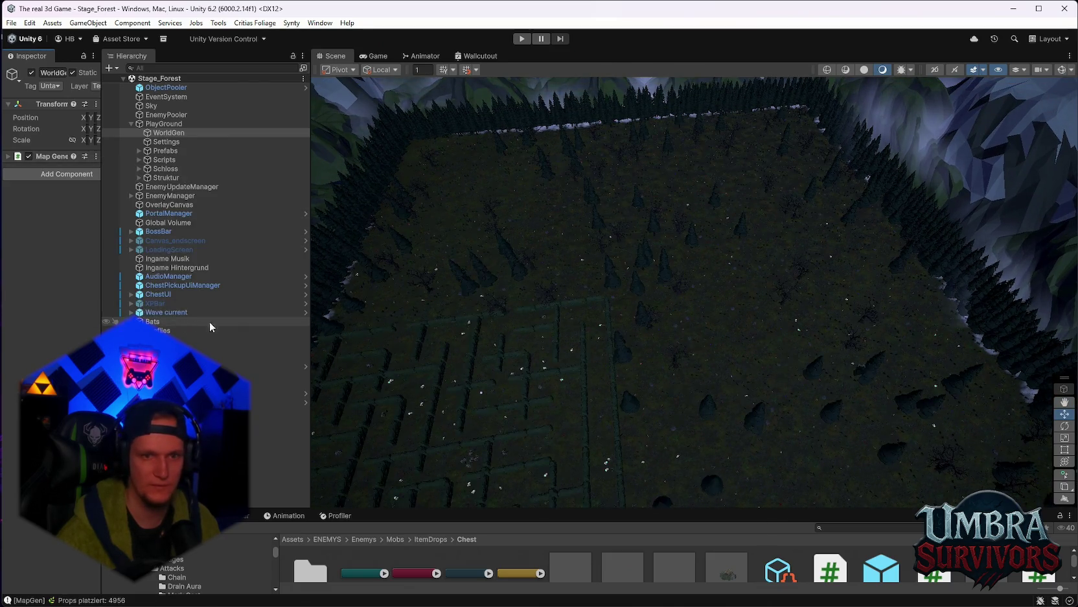
pyautogui.moveTo(389, 318)
pyautogui.mouseDown()
pyautogui.moveTo(867, 374)
pyautogui.moveTo(812, 327)
pyautogui.mouseUp()
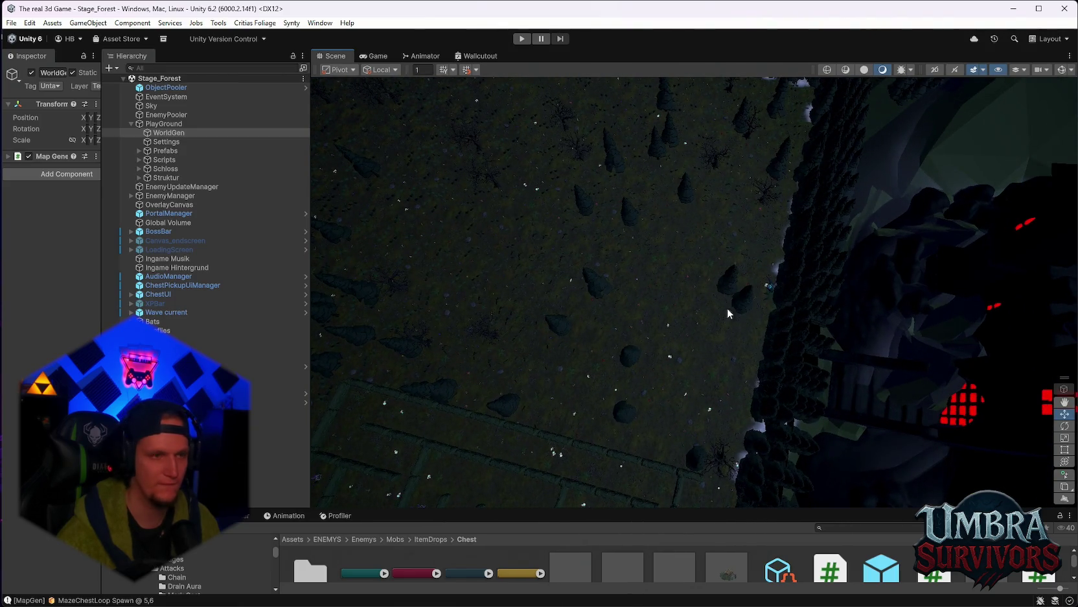
pyautogui.moveTo(727, 312); pyautogui.dragTo(674, 305)
# Step: Keep regenerating until the chest loop spawn lands at 0,8, then select FX_Fog
pyautogui.click(96, 156)
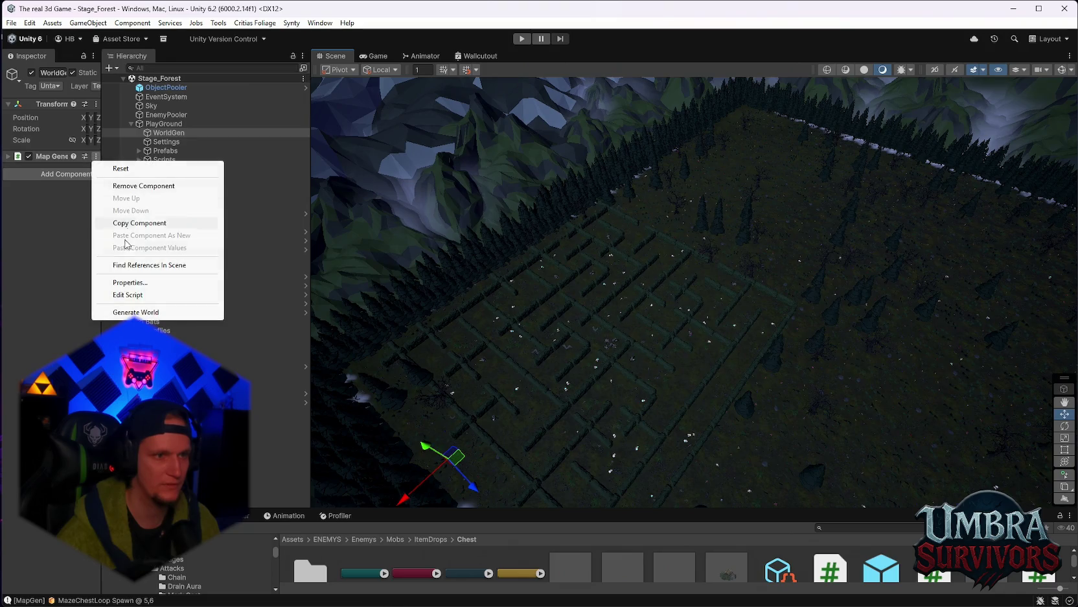
pyautogui.click(131, 313)
pyautogui.moveTo(644, 348)
pyautogui.mouseDown()
pyautogui.moveTo(794, 341)
pyautogui.moveTo(859, 360)
pyautogui.mouseUp()
pyautogui.click(96, 156)
pyautogui.click(169, 312)
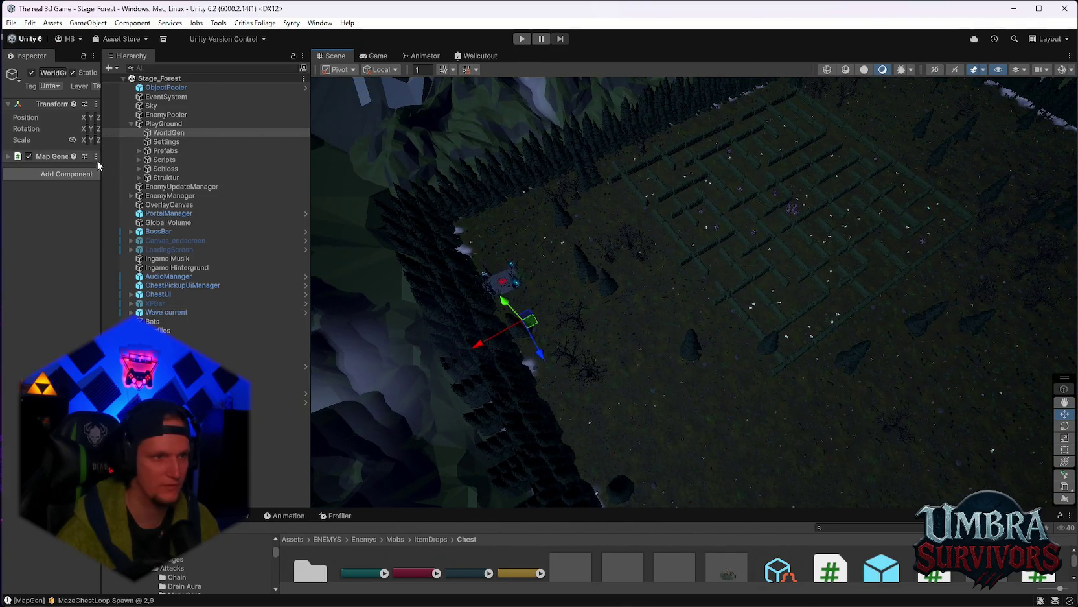
pyautogui.click(96, 156)
pyautogui.click(127, 312)
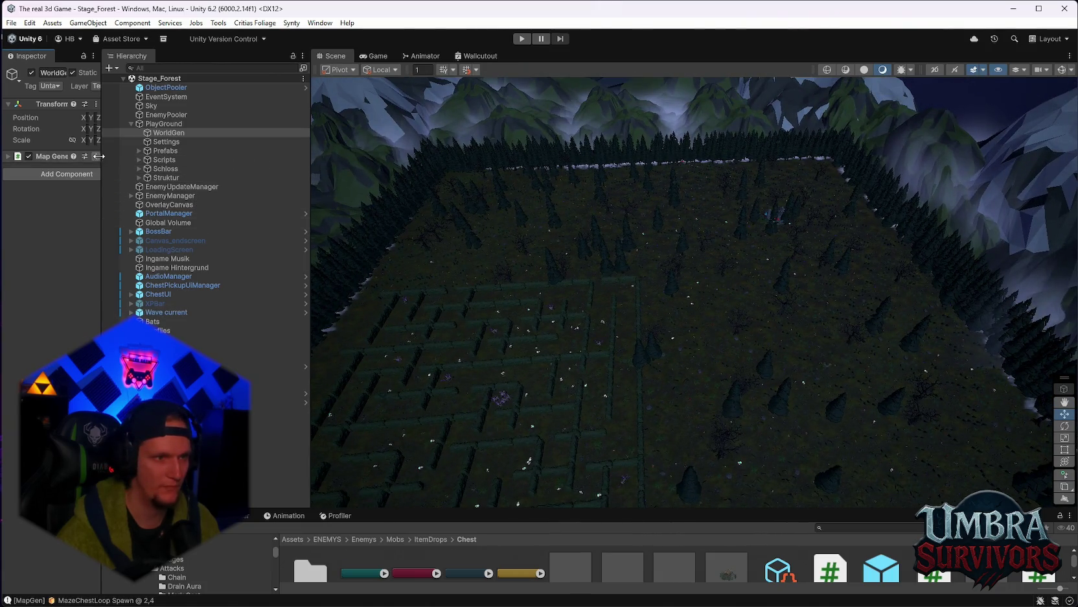
pyautogui.click(133, 311)
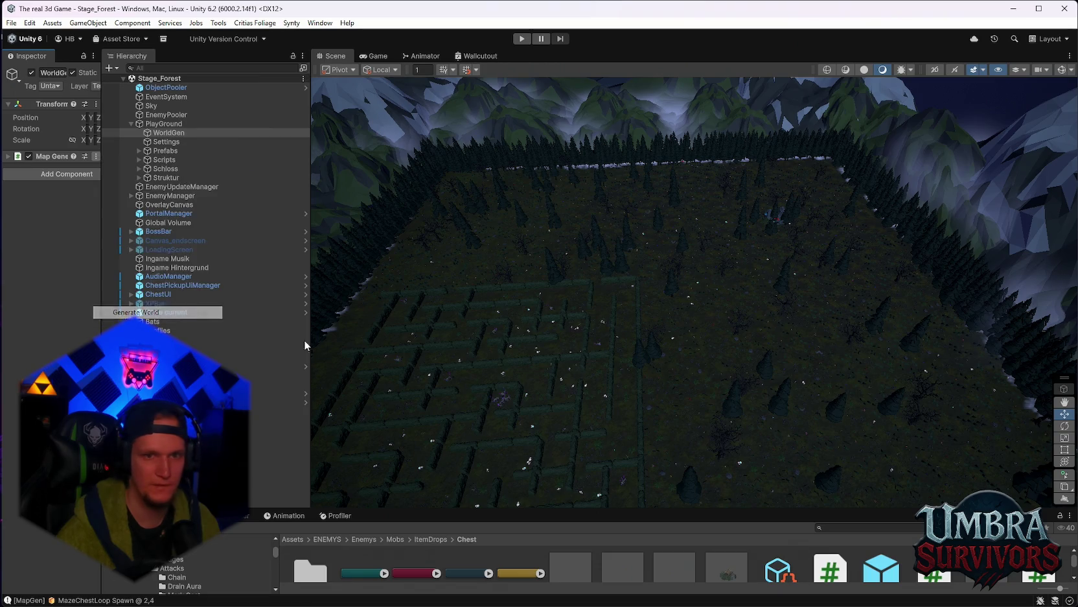
pyautogui.moveTo(587, 378)
pyautogui.mouseDown()
pyautogui.moveTo(457, 385)
pyautogui.moveTo(746, 428)
pyautogui.moveTo(754, 414)
pyautogui.moveTo(621, 330)
pyautogui.moveTo(449, 419)
pyautogui.moveTo(451, 361)
pyautogui.moveTo(652, 341)
pyautogui.moveTo(754, 373)
pyautogui.moveTo(578, 307)
pyautogui.moveTo(754, 451)
pyautogui.moveTo(458, 413)
pyautogui.moveTo(422, 392)
pyautogui.moveTo(424, 366)
pyautogui.moveTo(526, 309)
pyautogui.moveTo(593, 351)
pyautogui.moveTo(587, 380)
pyautogui.moveTo(564, 311)
pyautogui.moveTo(500, 217)
pyautogui.moveTo(553, 217)
pyautogui.moveTo(535, 265)
pyautogui.moveTo(660, 282)
pyautogui.moveTo(845, 272)
pyautogui.mouseUp()
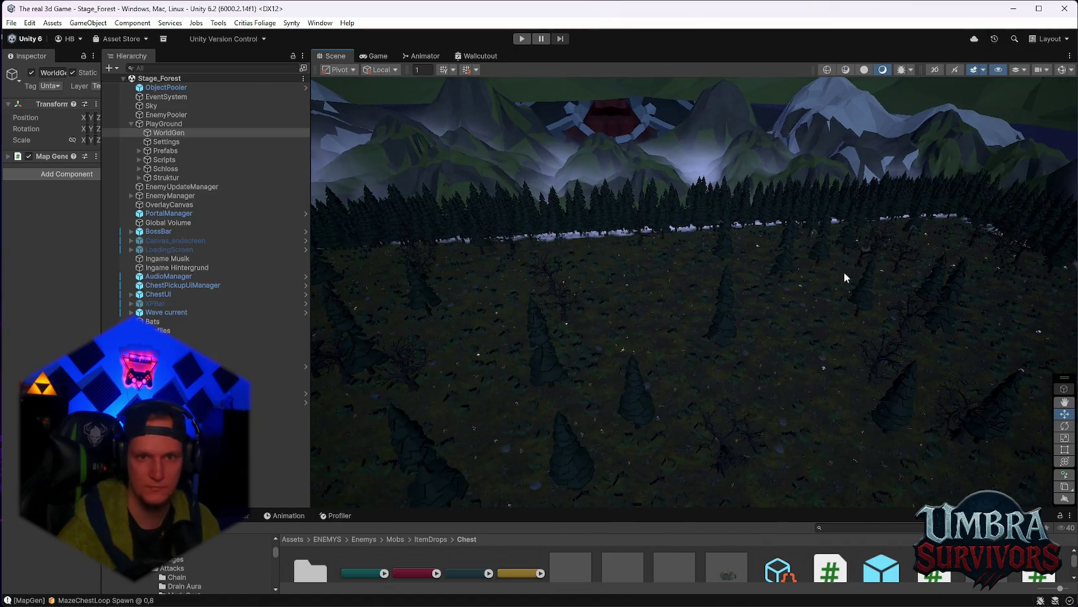
pyautogui.click(650, 237)
# Step: Frame FX_Fog and FX_Fog_01 (3) and inspect the fog along the maze walls, then bring up Notepad
pyautogui.press('f')
pyautogui.scroll(-3, 739, 371)
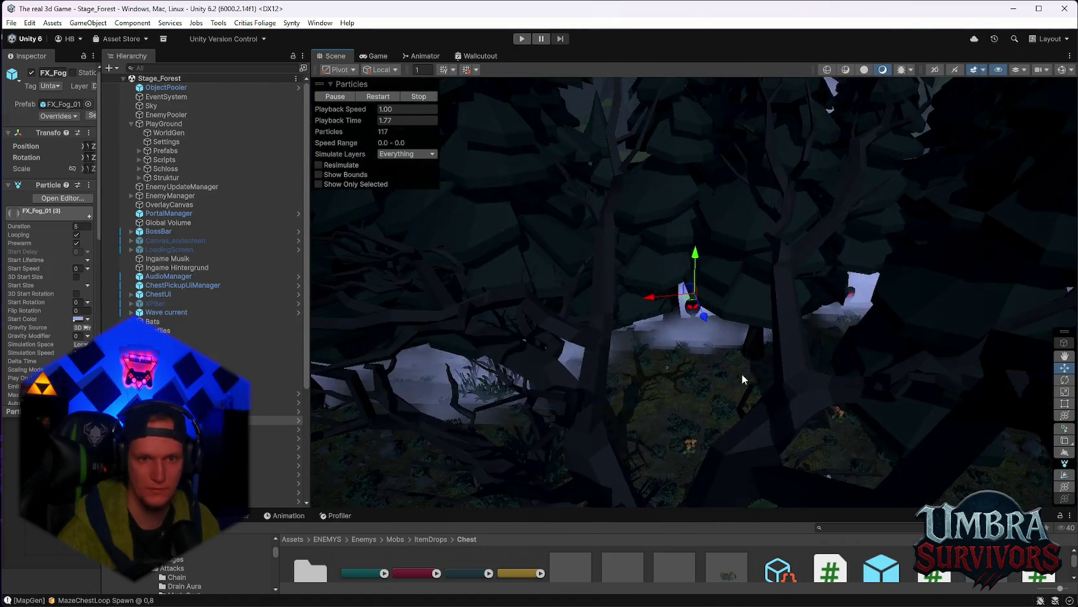
pyautogui.moveTo(742, 374)
pyautogui.mouseDown()
pyautogui.moveTo(665, 282)
pyautogui.moveTo(868, 248)
pyautogui.moveTo(779, 304)
pyautogui.moveTo(433, 354)
pyautogui.moveTo(761, 311)
pyautogui.moveTo(527, 268)
pyautogui.moveTo(717, 303)
pyautogui.moveTo(811, 221)
pyautogui.moveTo(818, 279)
pyautogui.moveTo(604, 268)
pyautogui.moveTo(636, 272)
pyautogui.moveTo(626, 315)
pyautogui.moveTo(888, 306)
pyautogui.moveTo(594, 315)
pyautogui.moveTo(729, 289)
pyautogui.moveTo(585, 299)
pyautogui.moveTo(787, 283)
pyautogui.moveTo(493, 258)
pyautogui.moveTo(751, 260)
pyautogui.moveTo(712, 265)
pyautogui.moveTo(764, 270)
pyautogui.moveTo(775, 250)
pyautogui.moveTo(745, 255)
pyautogui.moveTo(889, 232)
pyautogui.moveTo(759, 233)
pyautogui.moveTo(822, 242)
pyautogui.moveTo(740, 277)
pyautogui.moveTo(711, 282)
pyautogui.moveTo(749, 260)
pyautogui.moveTo(515, 313)
pyautogui.mouseUp()
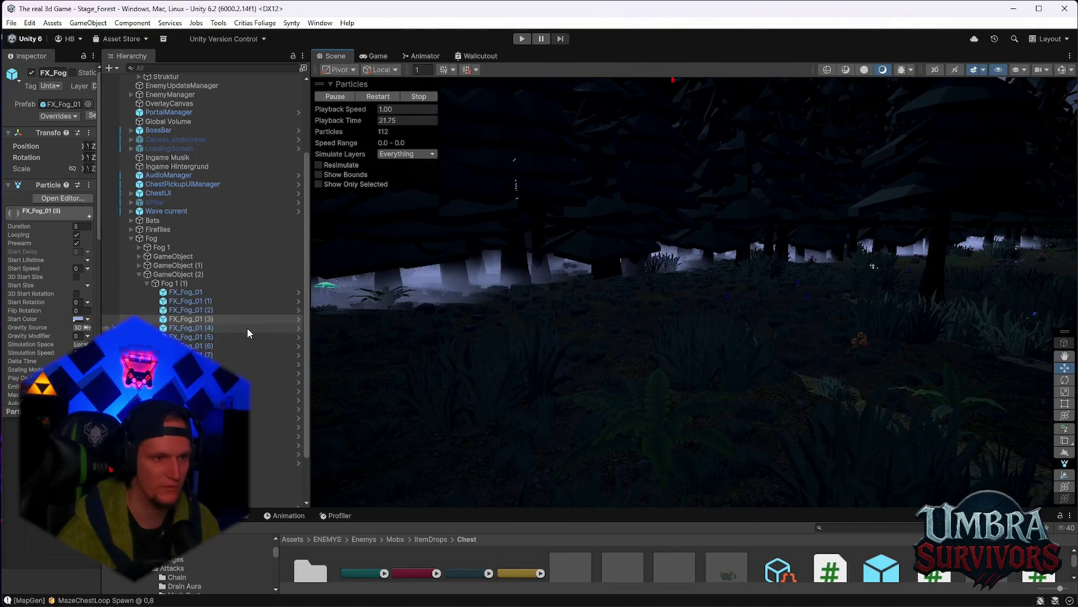
pyautogui.doubleClick(247, 327)
pyautogui.moveTo(711, 350)
pyautogui.mouseDown()
pyautogui.moveTo(693, 356)
pyautogui.moveTo(701, 280)
pyautogui.moveTo(615, 314)
pyautogui.moveTo(686, 361)
pyautogui.moveTo(693, 395)
pyautogui.moveTo(692, 277)
pyautogui.moveTo(690, 299)
pyautogui.moveTo(665, 314)
pyautogui.moveTo(672, 297)
pyautogui.moveTo(698, 297)
pyautogui.moveTo(698, 308)
pyautogui.moveTo(613, 449)
pyautogui.moveTo(687, 300)
pyautogui.moveTo(684, 388)
pyautogui.moveTo(705, 346)
pyautogui.moveTo(733, 341)
pyautogui.moveTo(745, 364)
pyautogui.moveTo(681, 186)
pyautogui.moveTo(707, 252)
pyautogui.moveTo(691, 293)
pyautogui.moveTo(595, 360)
pyautogui.moveTo(693, 311)
pyautogui.moveTo(646, 378)
pyautogui.moveTo(654, 253)
pyautogui.moveTo(604, 298)
pyautogui.moveTo(698, 281)
pyautogui.moveTo(395, 313)
pyautogui.moveTo(609, 345)
pyautogui.moveTo(563, 333)
pyautogui.moveTo(625, 356)
pyautogui.moveTo(700, 351)
pyautogui.moveTo(684, 333)
pyautogui.moveTo(614, 356)
pyautogui.mouseUp()
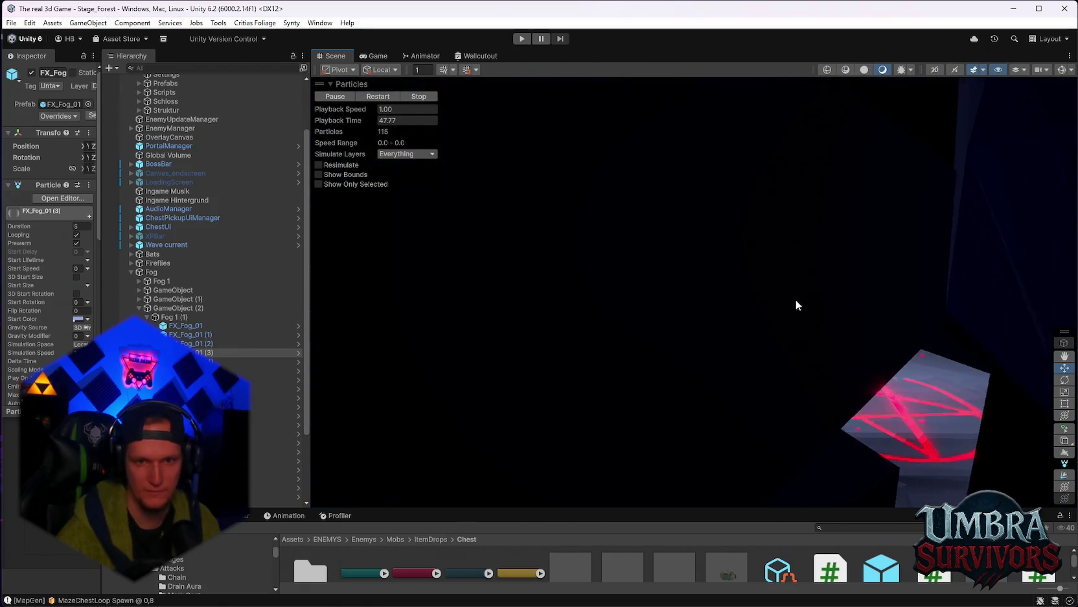
pyautogui.moveTo(797, 303)
pyautogui.mouseDown()
pyautogui.moveTo(840, 320)
pyautogui.moveTo(807, 296)
pyautogui.moveTo(825, 325)
pyautogui.moveTo(866, 320)
pyautogui.moveTo(930, 263)
pyautogui.moveTo(595, 252)
pyautogui.mouseUp()
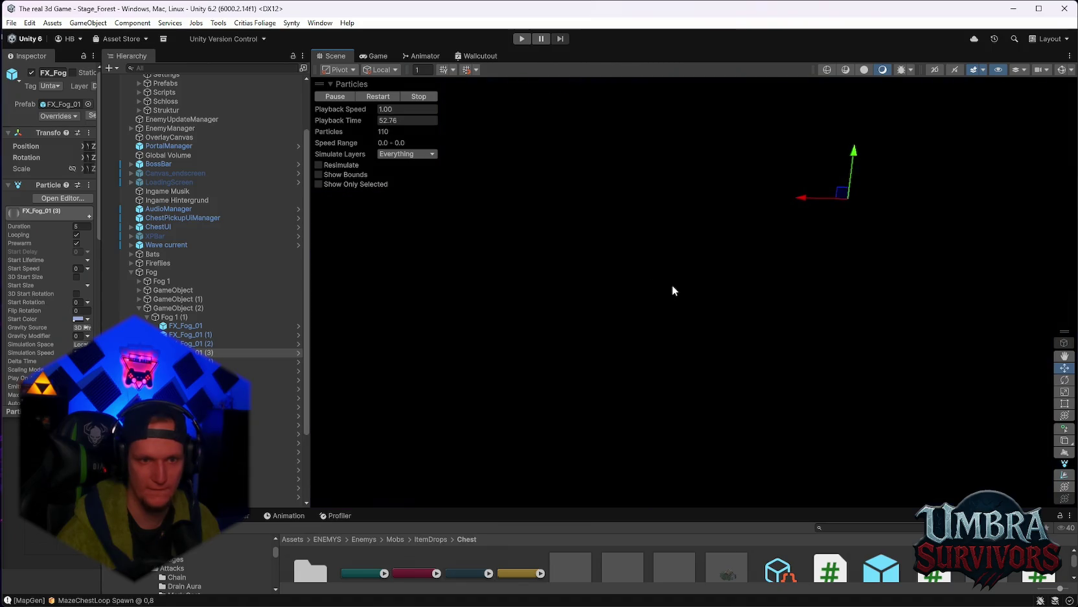
pyautogui.moveTo(673, 290)
pyautogui.mouseDown()
pyautogui.moveTo(681, 300)
pyautogui.moveTo(654, 254)
pyautogui.moveTo(738, 323)
pyautogui.moveTo(510, 334)
pyautogui.moveTo(626, 322)
pyautogui.mouseUp()
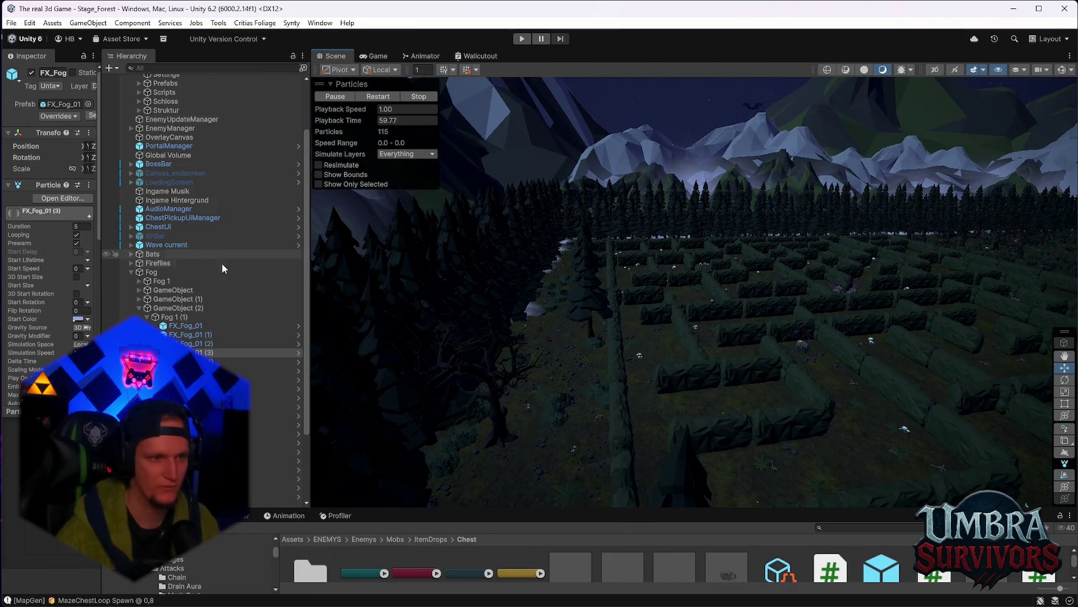
pyautogui.scroll(-2, 214, 291)
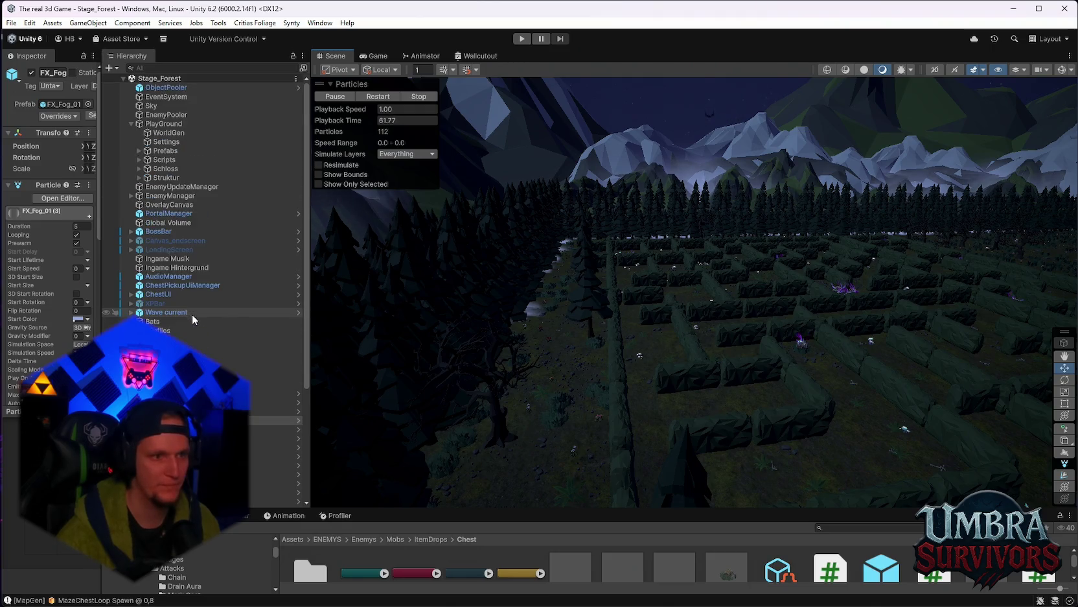
pyautogui.click(714, 601)
pyautogui.write('border spawn')
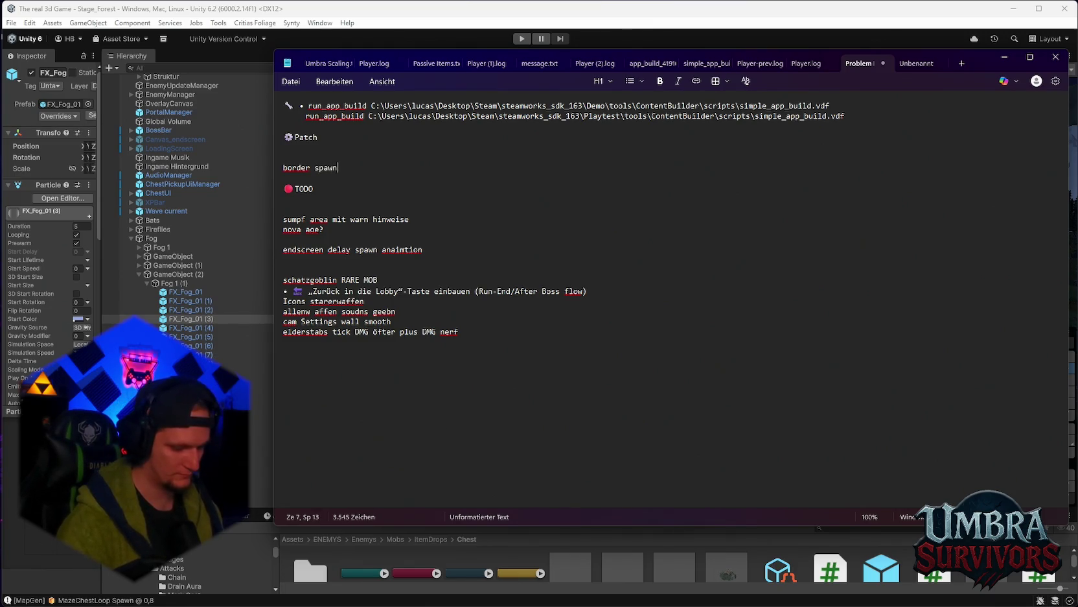
# Step: Note 'border spawn punkt' under the Patch heading and minimize Notepad
pyautogui.write('punkt')
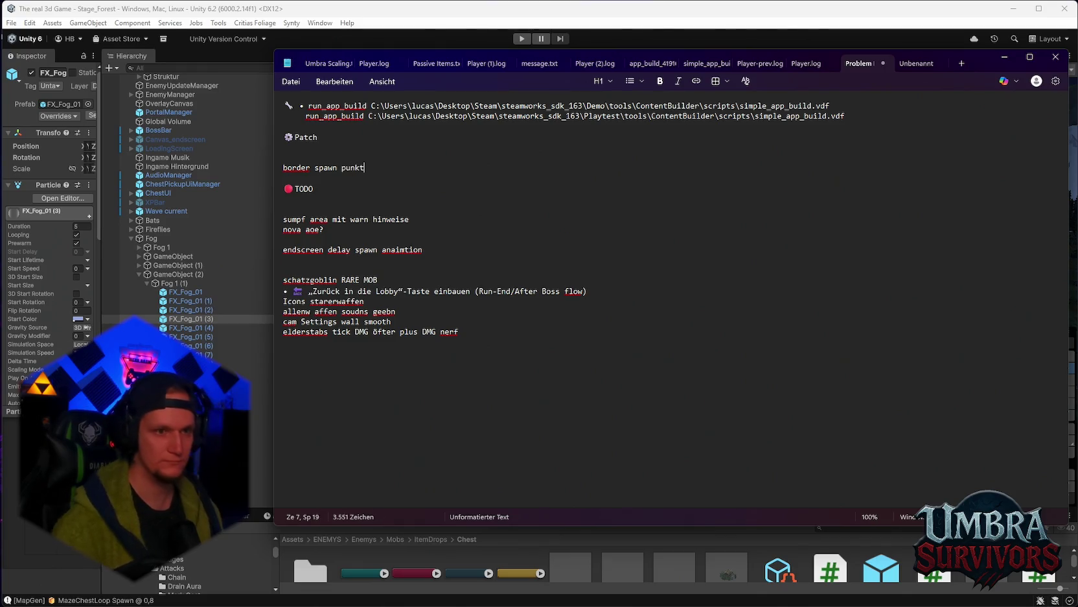
pyautogui.click(1003, 57)
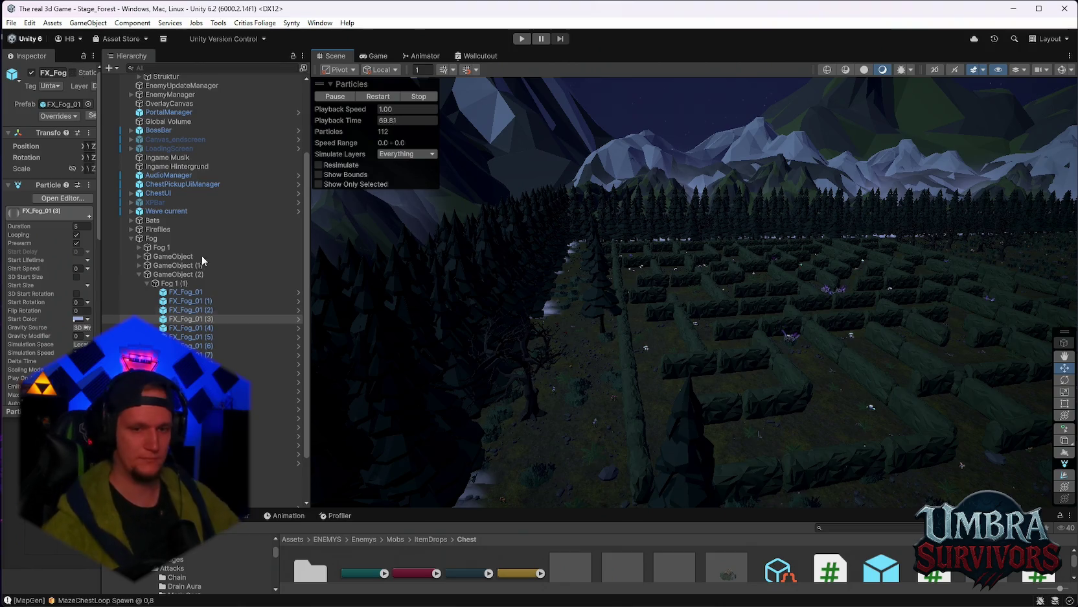
# Step: Close the stray generations chart browser window
pyautogui.moveTo(451, 603)
pyautogui.moveTo(591, 593)
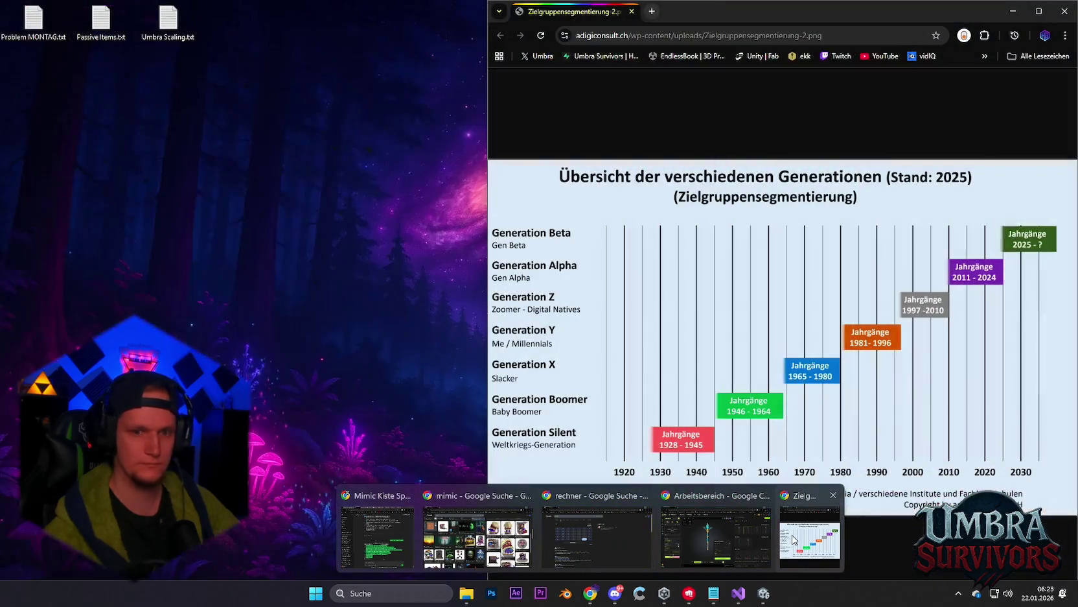
pyautogui.click(796, 540)
pyautogui.click(1064, 11)
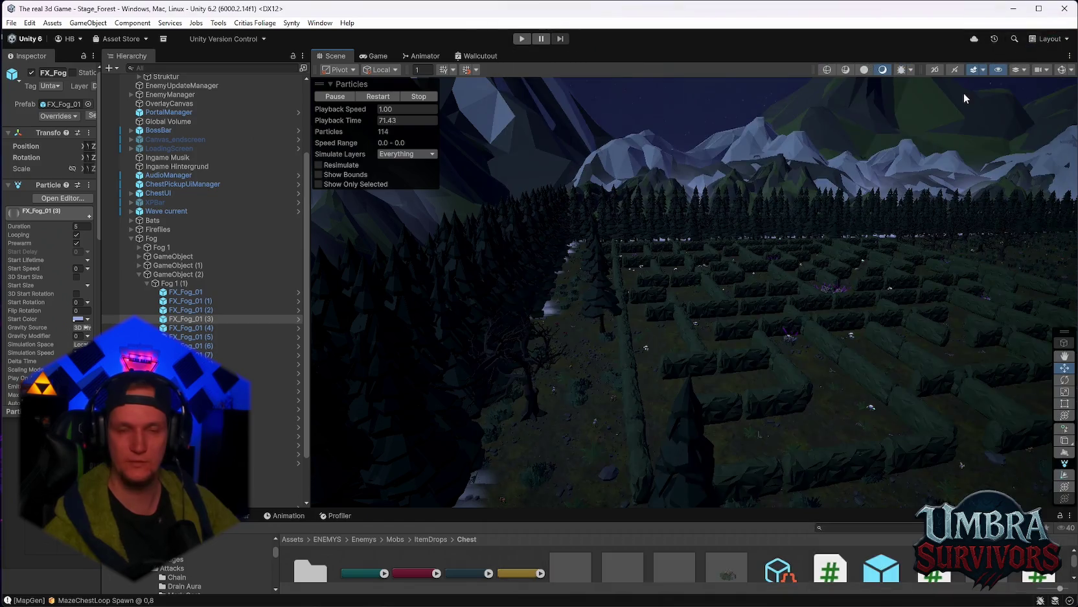
# Step: Save the Stage_Forest scene, then save the whole project
pyautogui.click(13, 23)
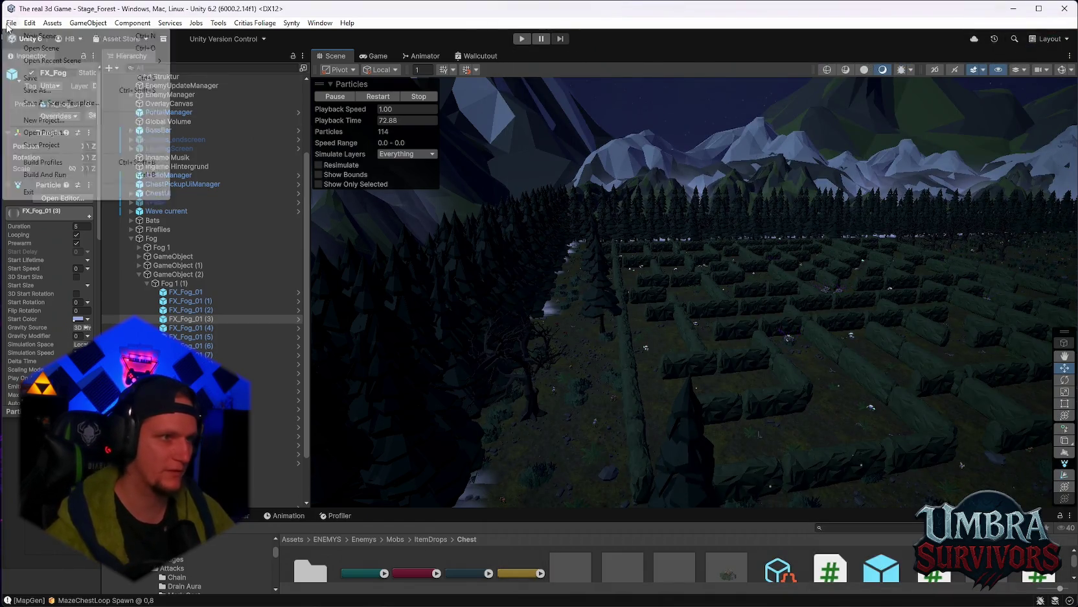
pyautogui.click(20, 78)
pyautogui.click(18, 24)
pyautogui.click(34, 145)
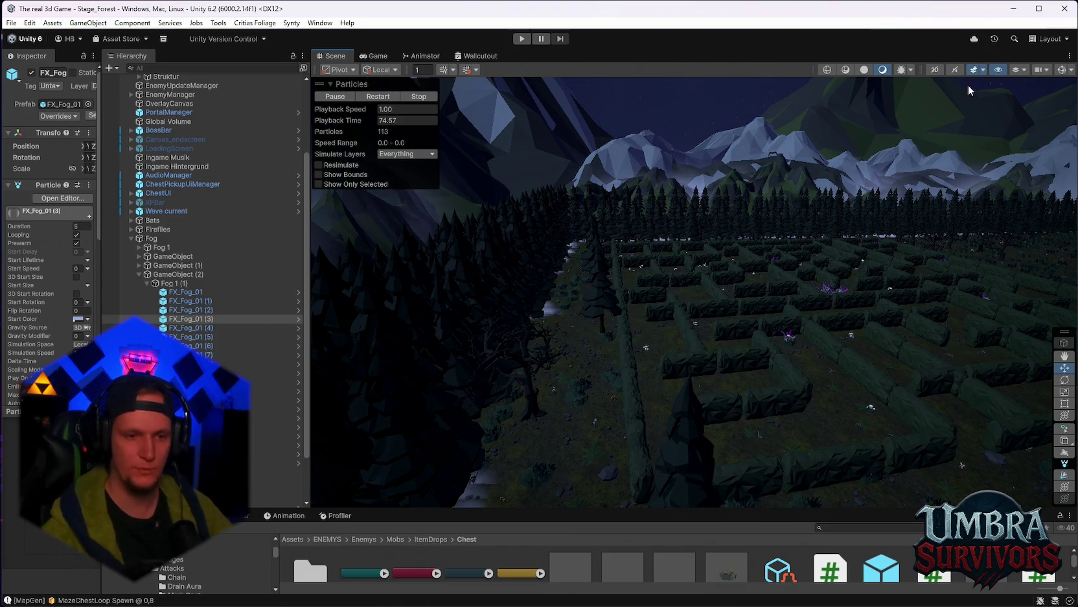
# Step: Show the desktop with Win+D, then open Discord on the Wood Wide Web Patches channel
pyautogui.press('super+d')
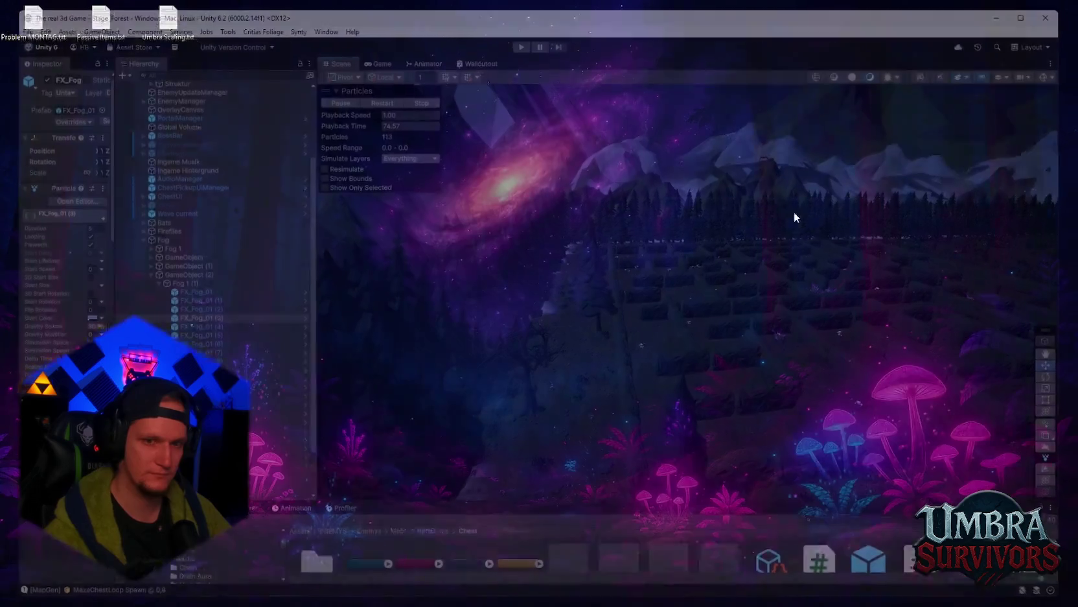
pyautogui.moveTo(627, 599)
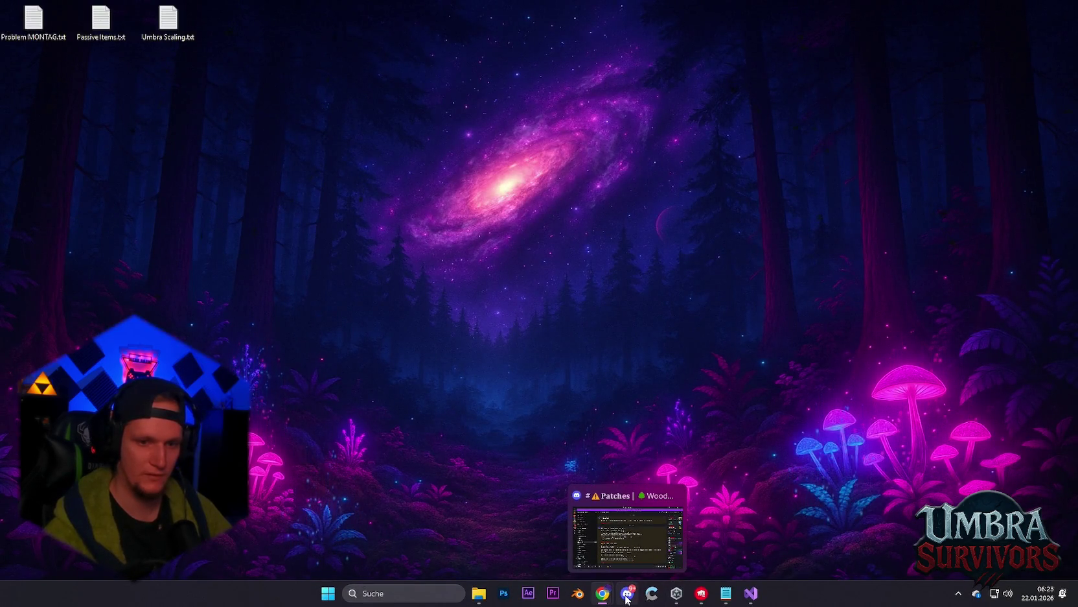
pyautogui.click(627, 538)
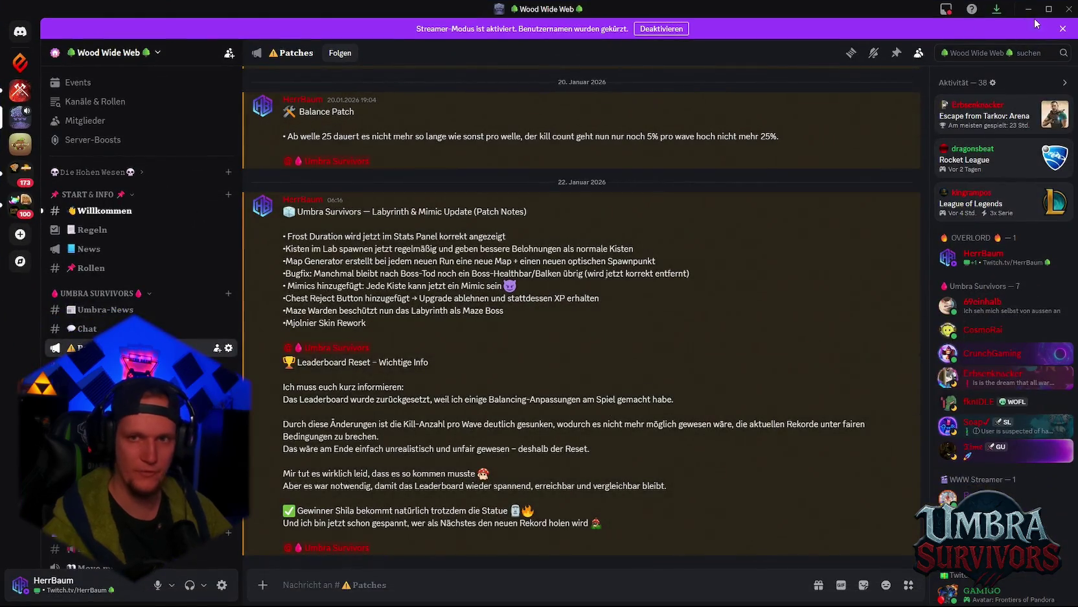